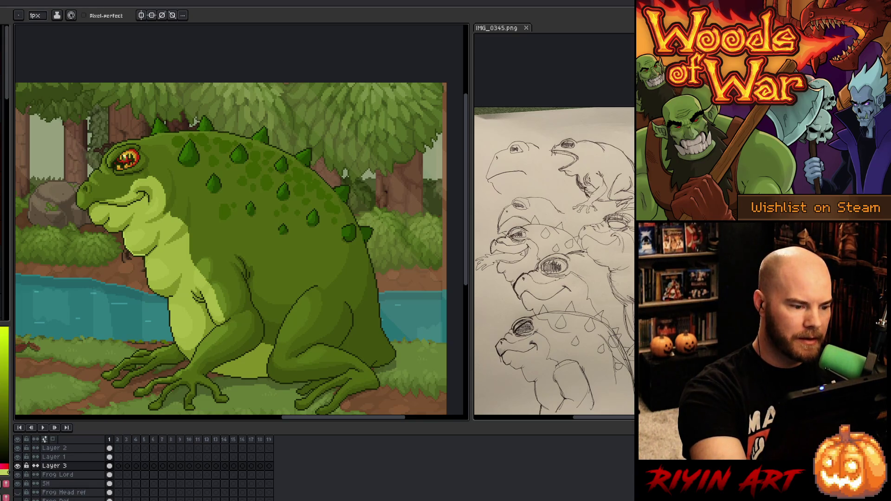
Step: Touch up the frog with alternating Pencil and Eraser, adding a small light stroke on its belly
key(b)
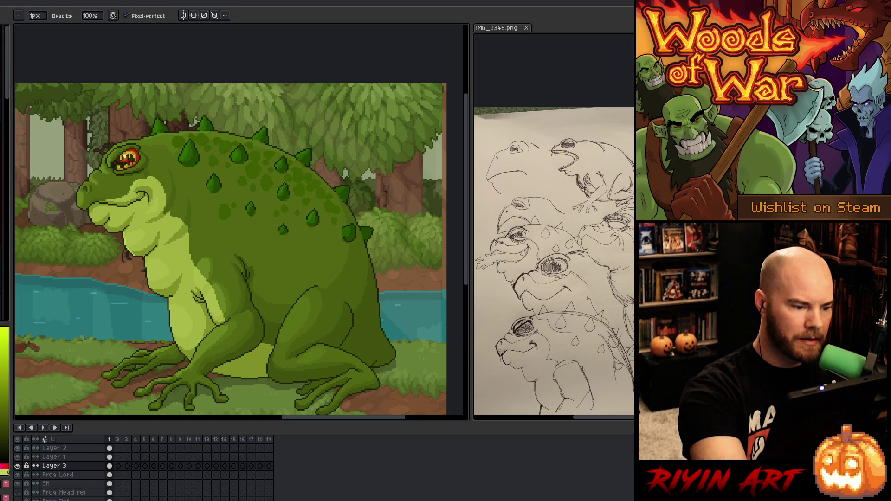
key(e)
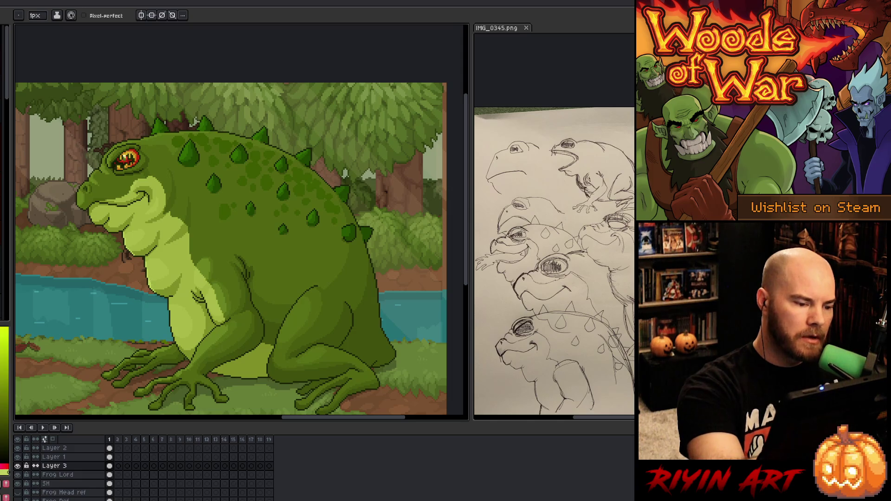
key(b)
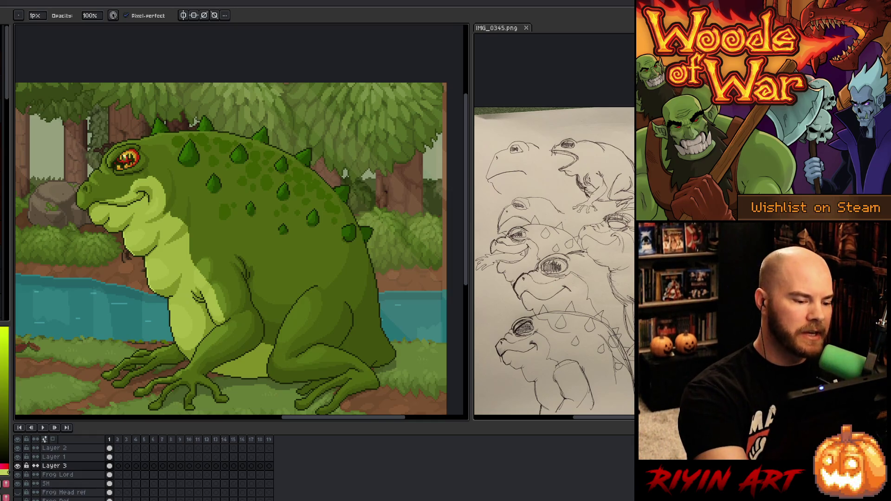
key(e)
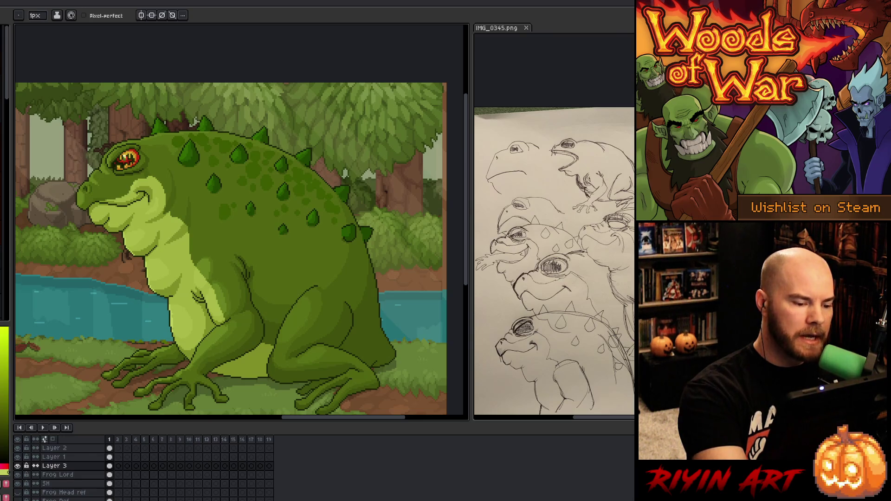
key(b)
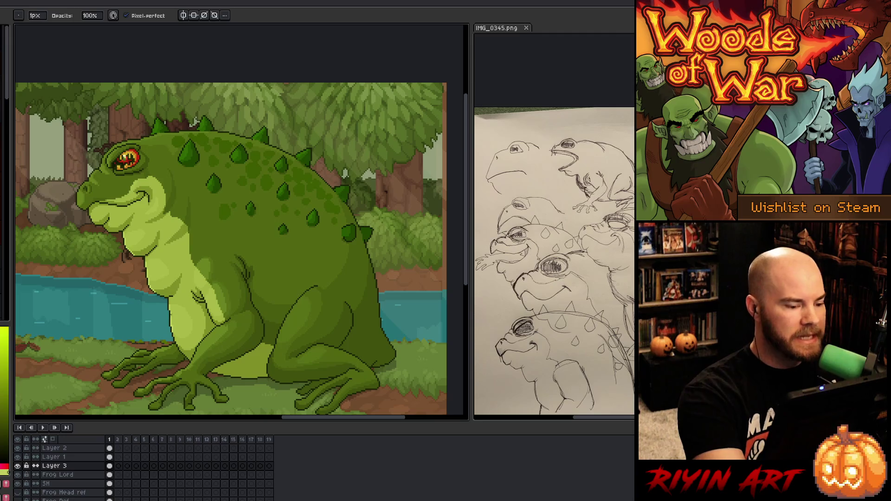
key(e)
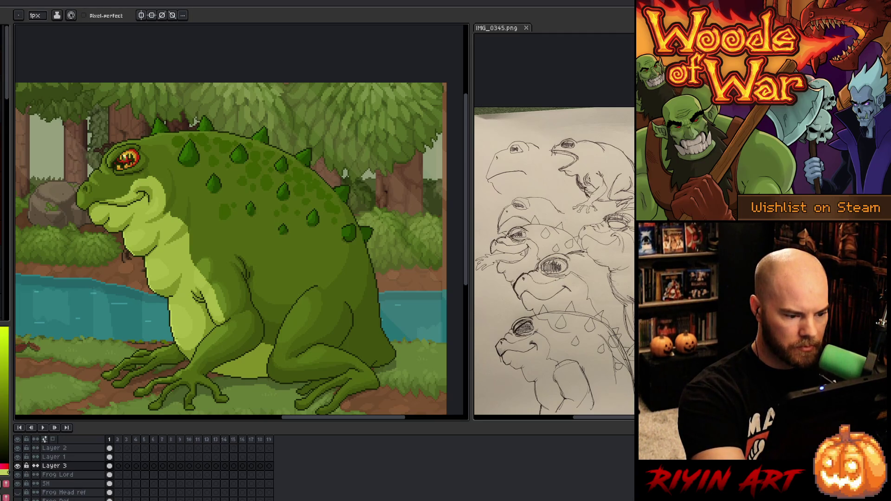
key(b)
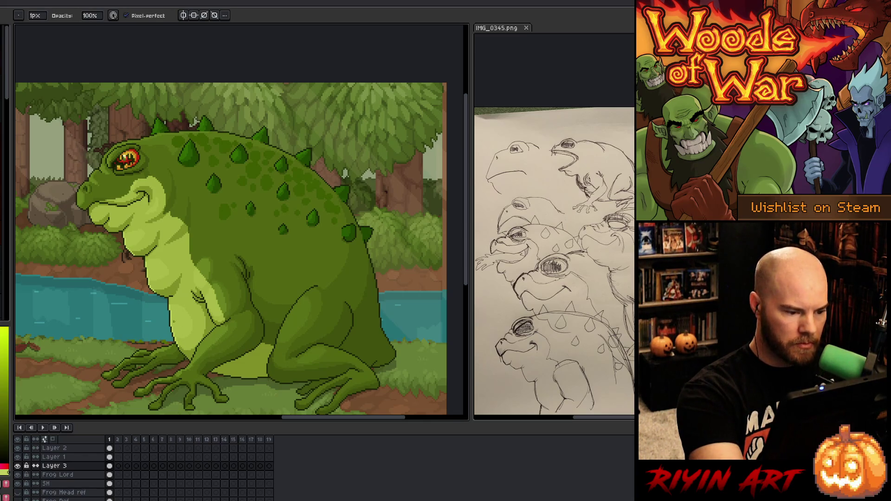
key(e)
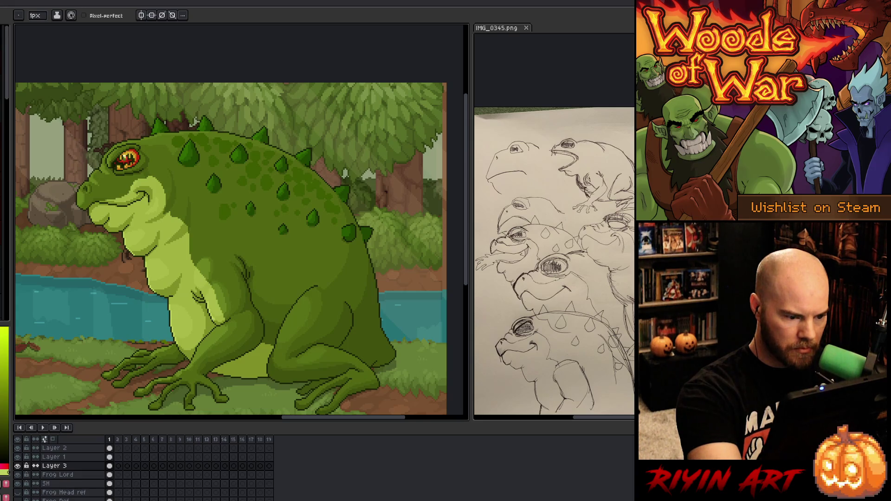
key(b)
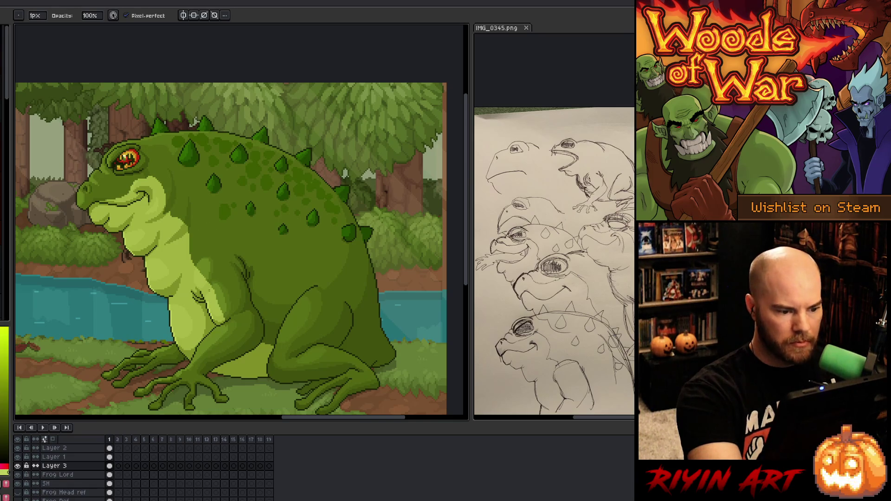
key(e)
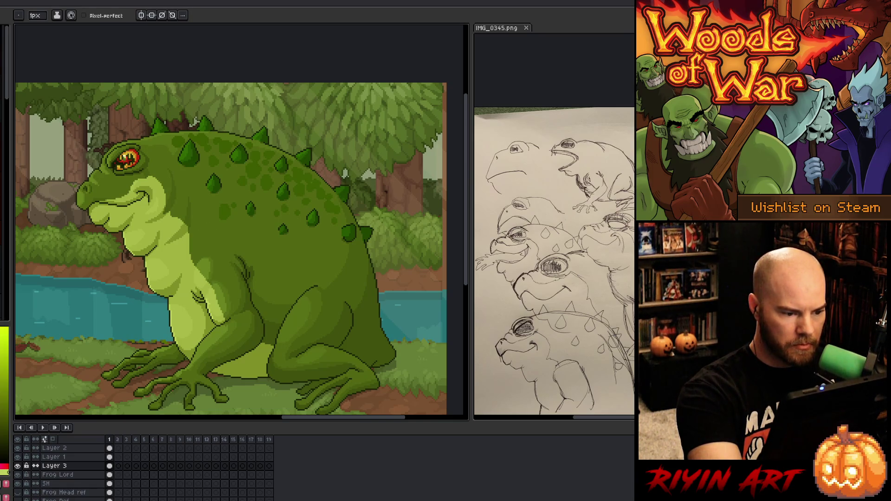
key(b)
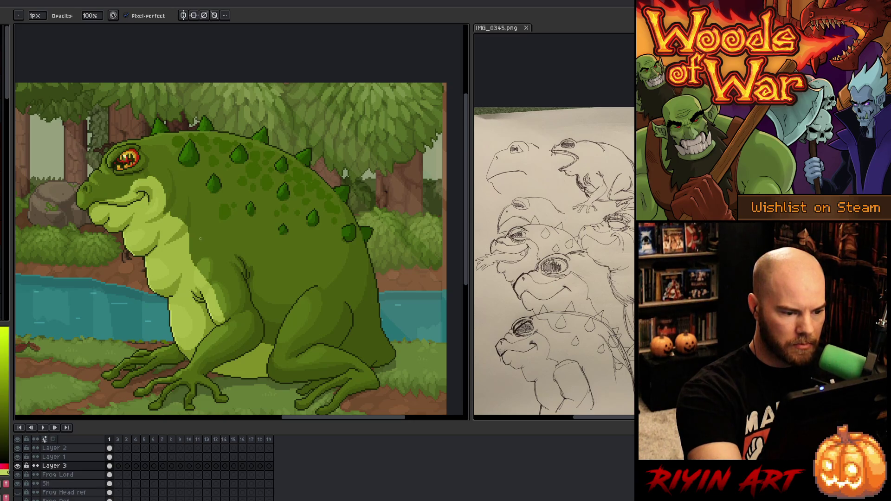
key(e)
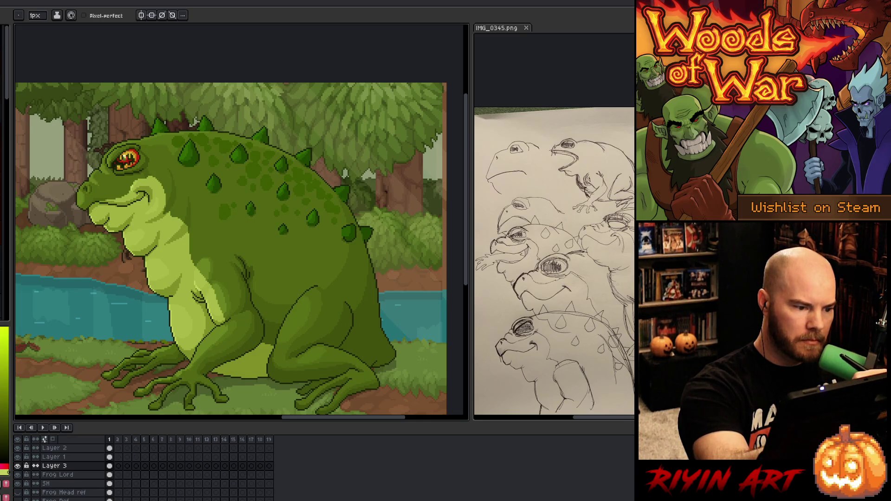
key(b)
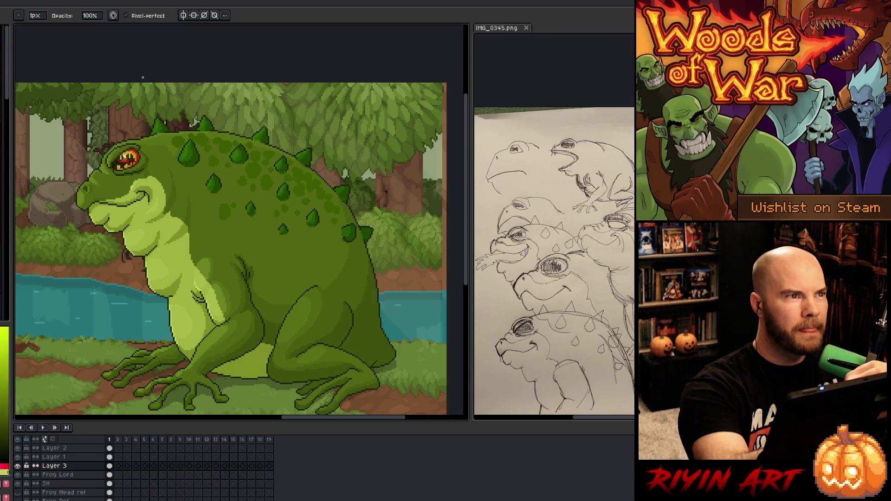
key(e)
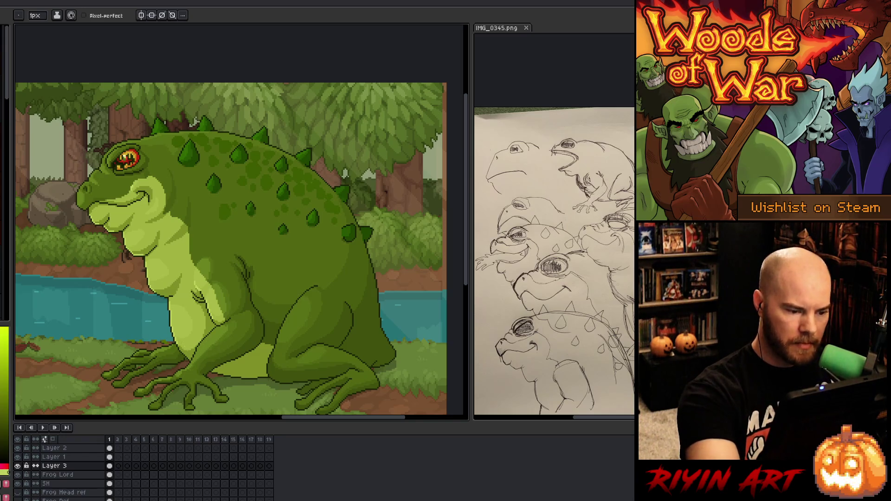
key(alt)
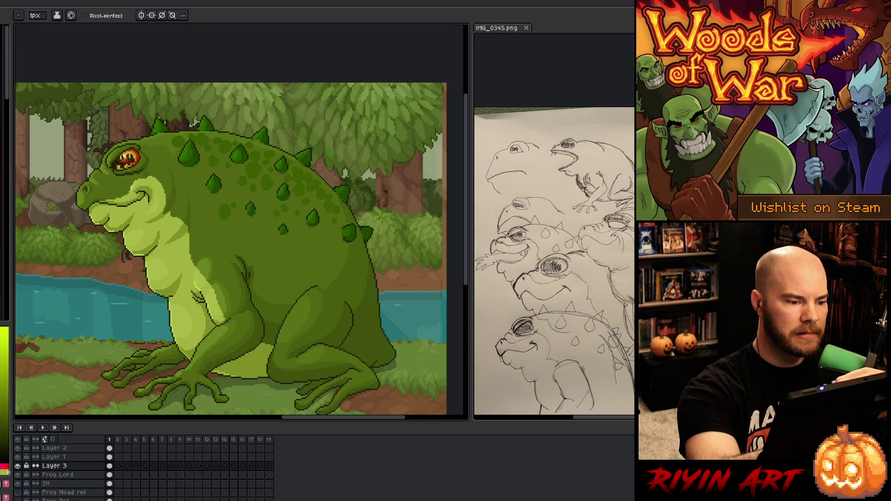
drag(211, 304, 200, 328)
Step: Make the Frog Lord layer active and select the body and belly greens by colour range
key(shift+c)
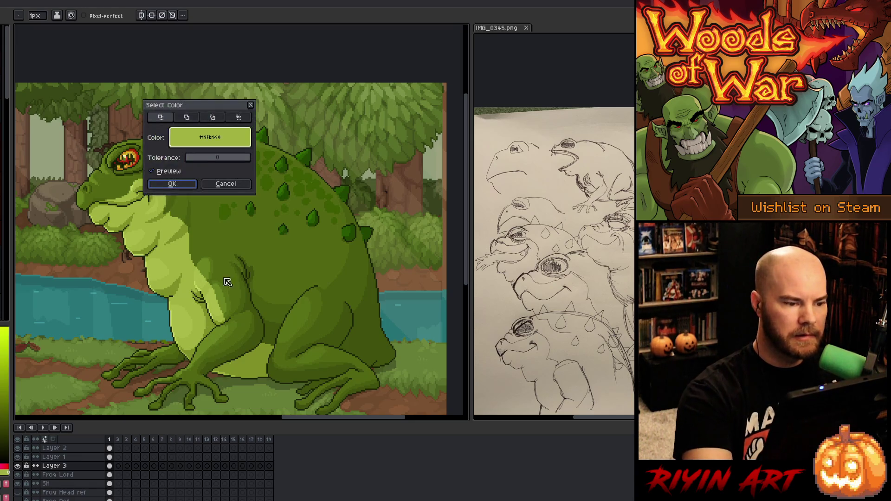
click(234, 234)
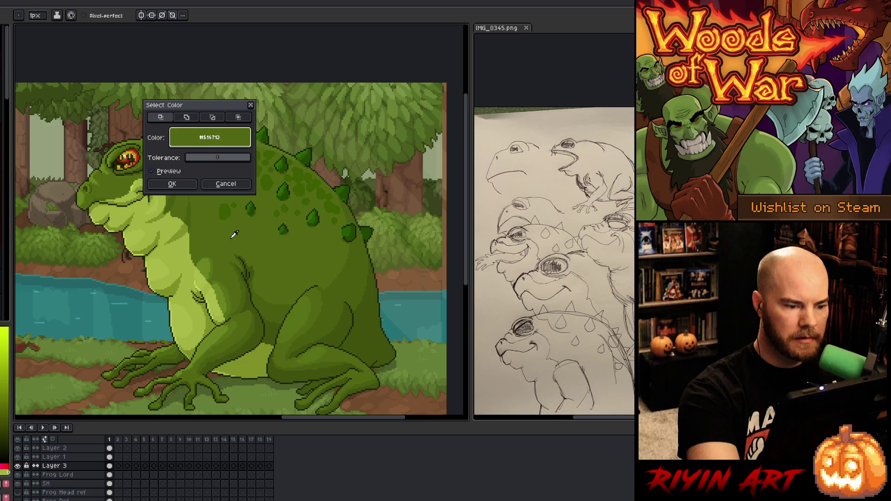
click(173, 184)
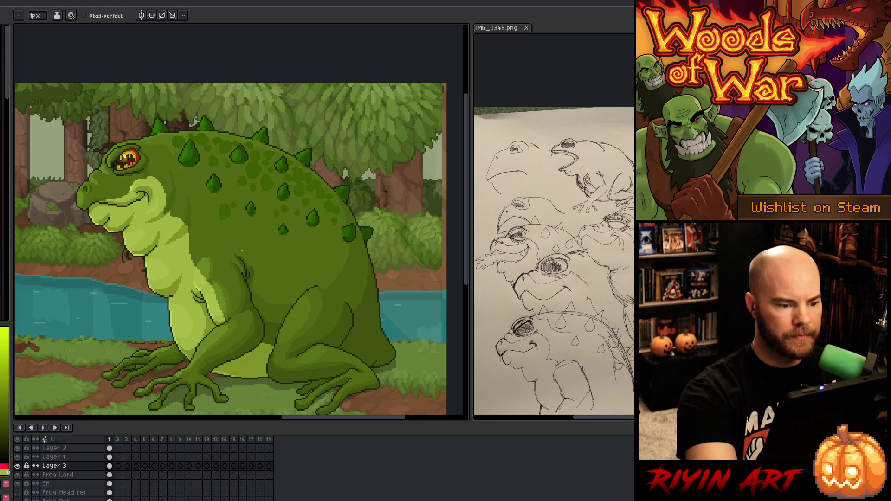
key(v)
key(b)
click(109, 475)
key(shift+c)
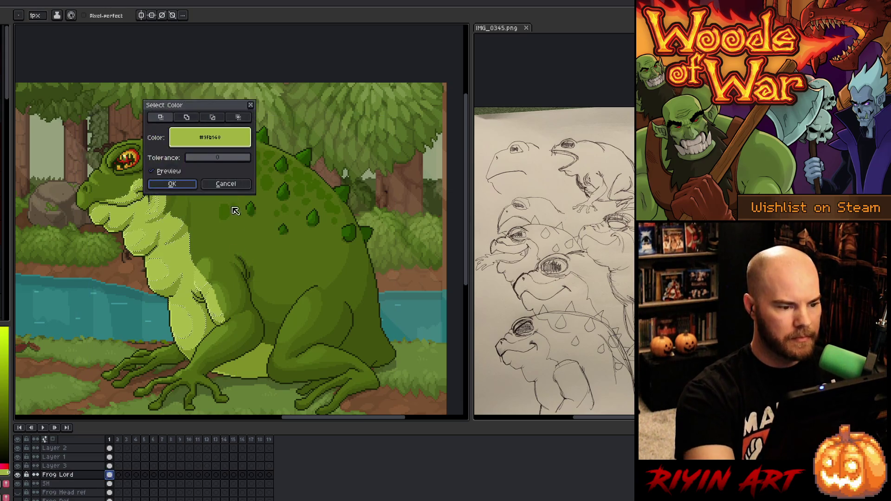
click(172, 184)
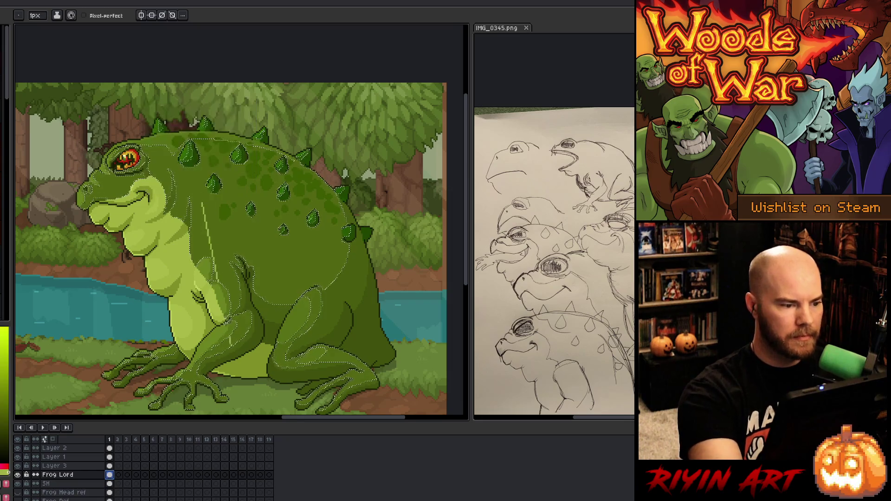
Step: Select the frog's green skin by colour range with a slightly raised tolerance
key(shift+c)
click(107, 171)
click(105, 174)
drag(190, 158, 193, 160)
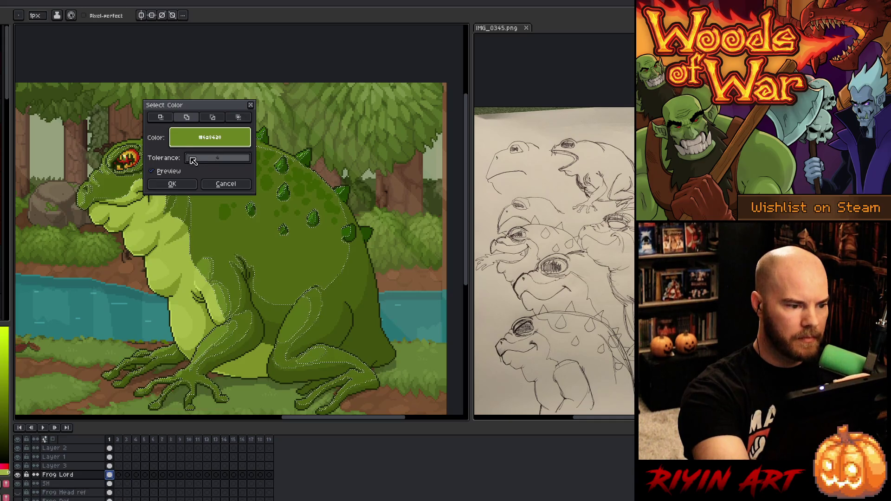
click(172, 183)
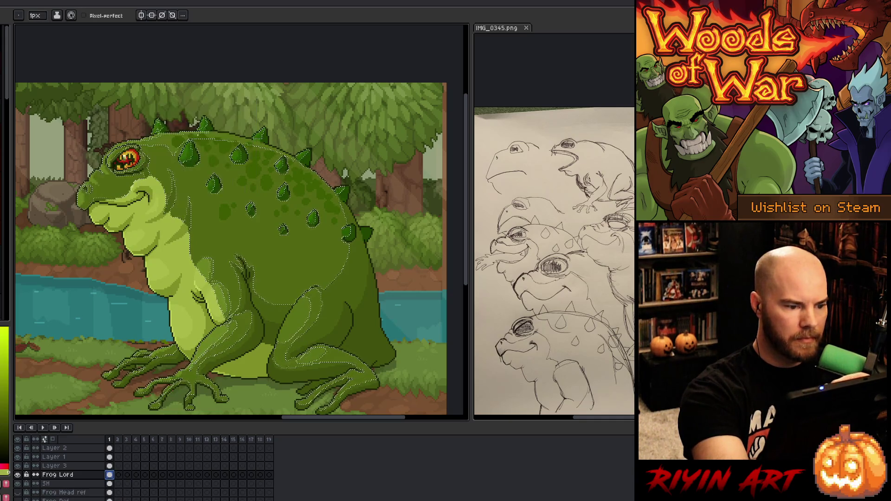
Step: Add the light belly green and main body green to the colour-range selection and confirm
key(shift+c)
click(142, 152)
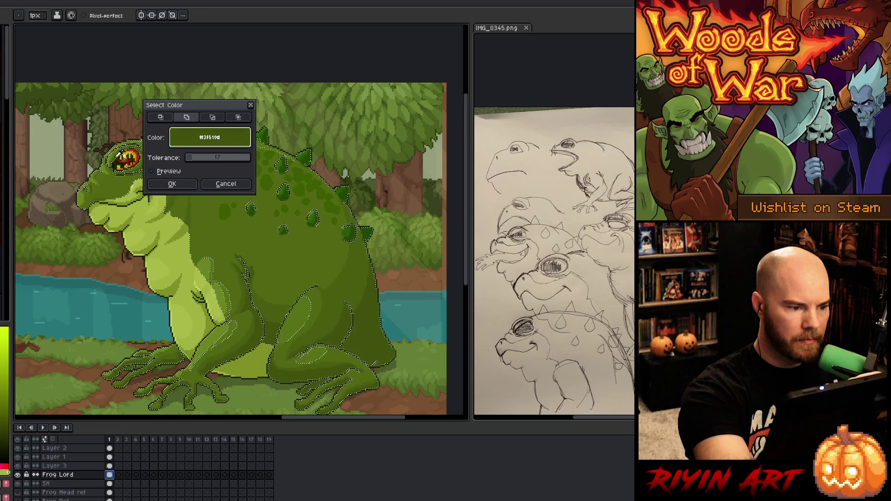
click(192, 130)
click(187, 117)
click(279, 232)
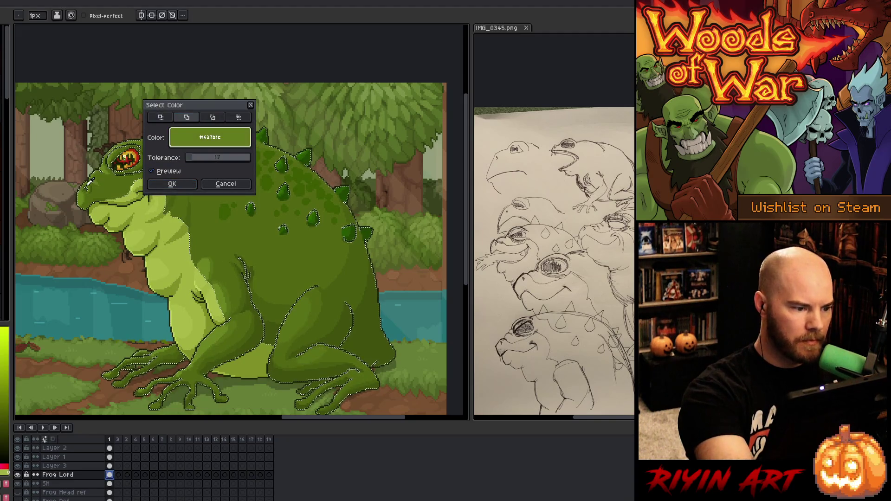
click(172, 184)
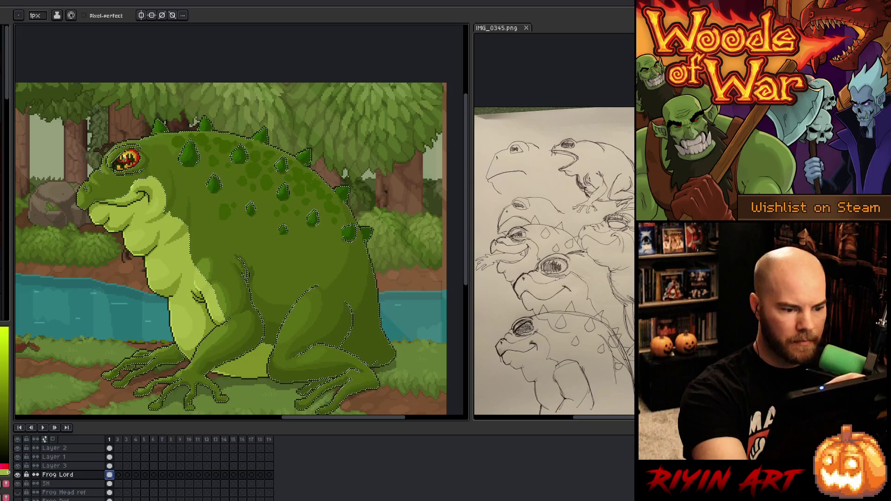
Step: Drop the selection, eyedrop a colour from the artwork and redraw a short vertical snout-outline strip
key(v)
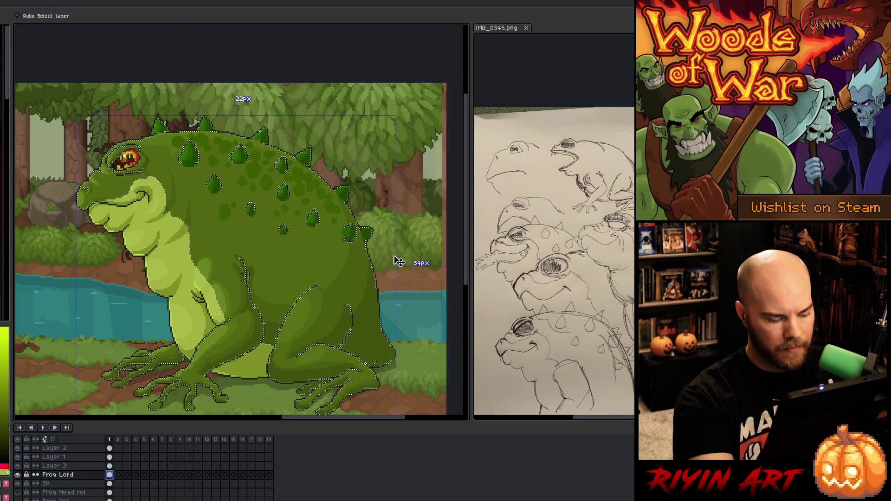
key(ctrl+d)
key(b)
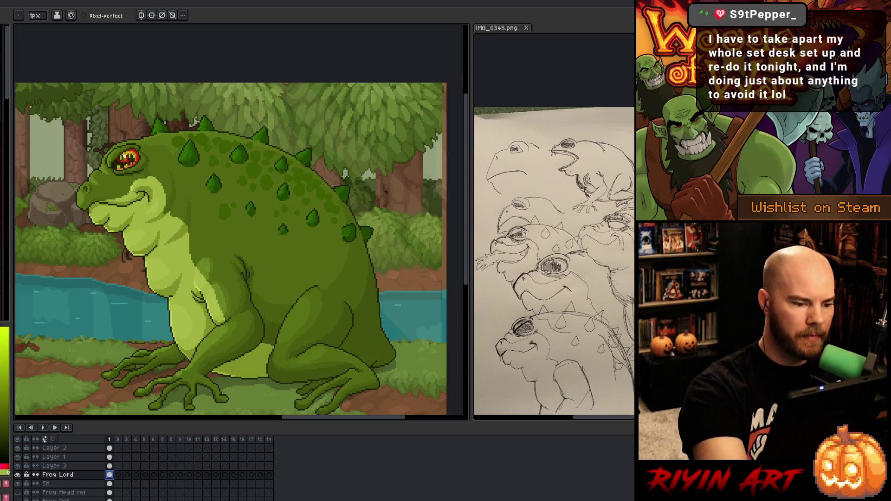
key(i)
click(207, 258)
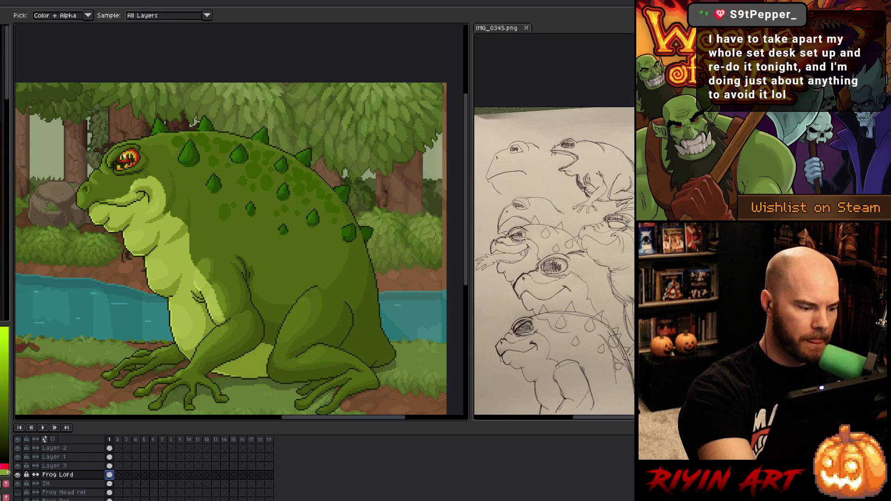
key(b)
drag(78, 191, 79, 206)
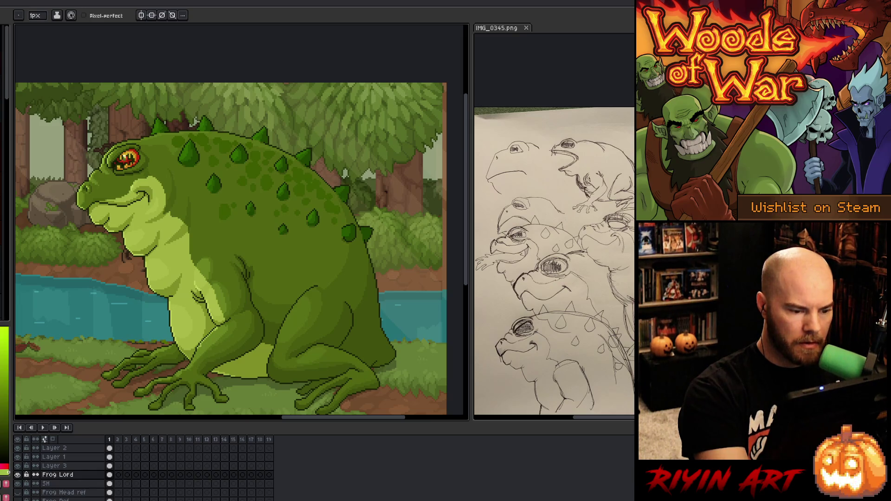
Step: Switch painting to Layer 3 and alternate between the Pencil and Eraser tools
key(e)
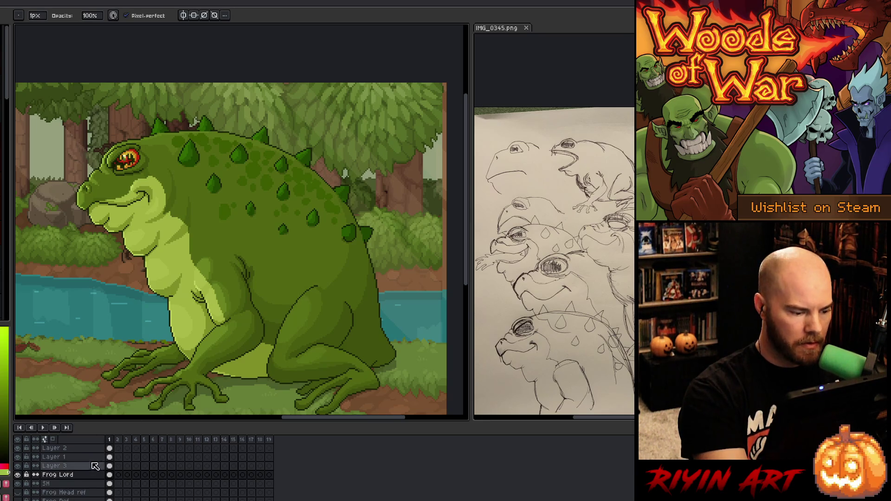
click(54, 466)
key(b)
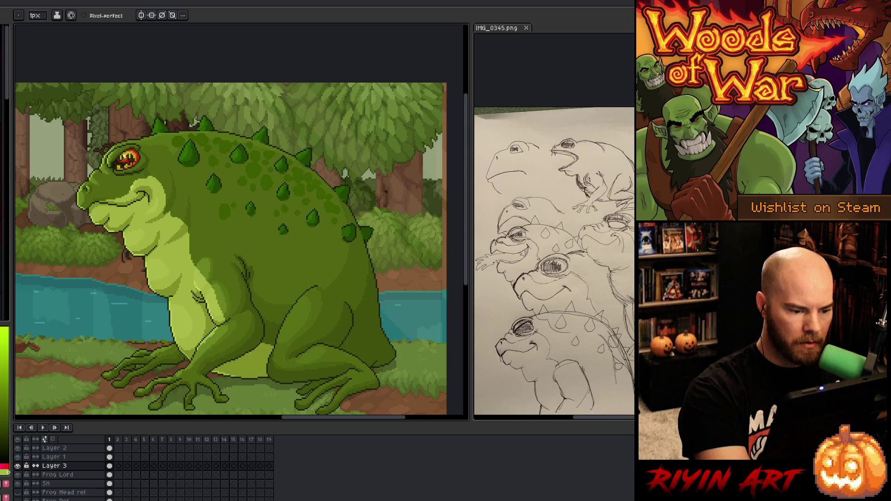
key(b)
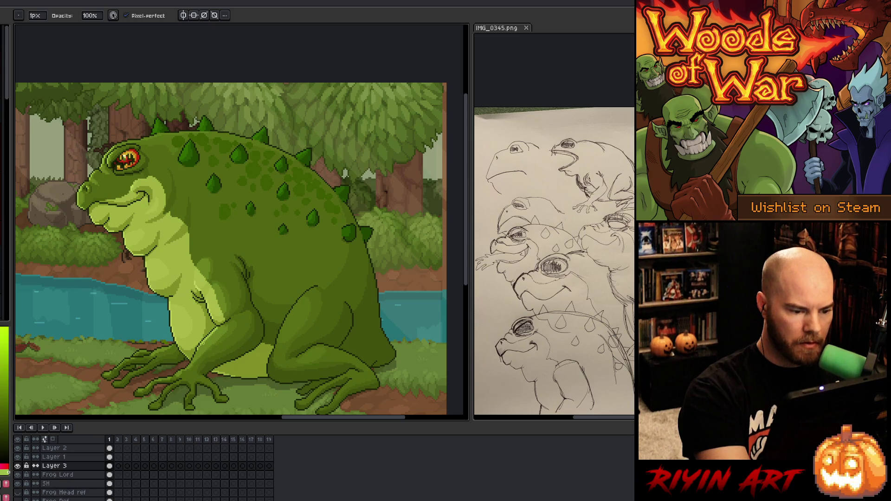
key(e)
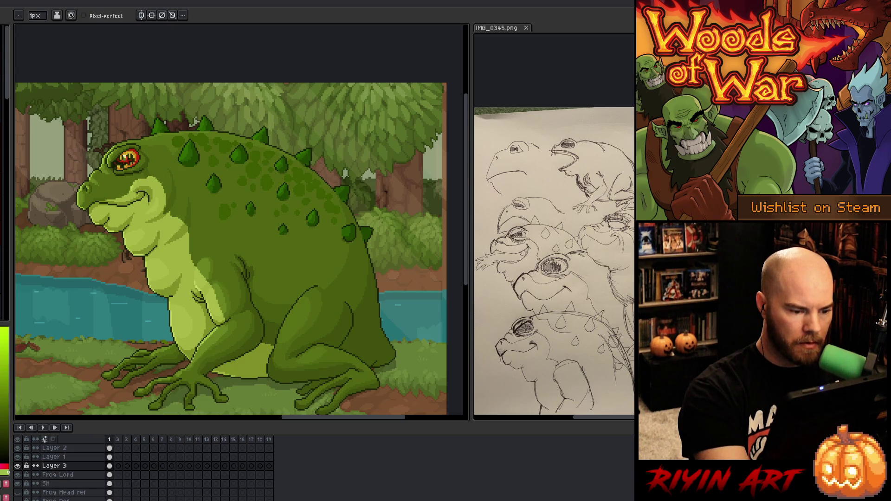
key(b)
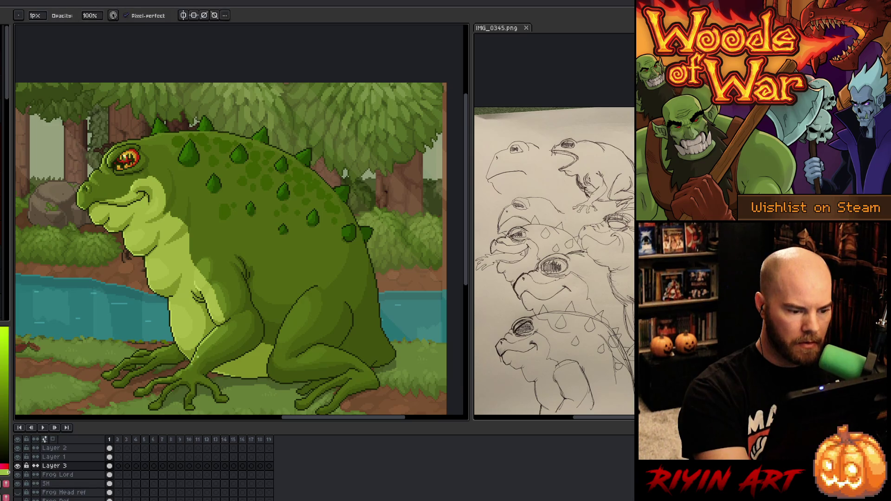
key(e)
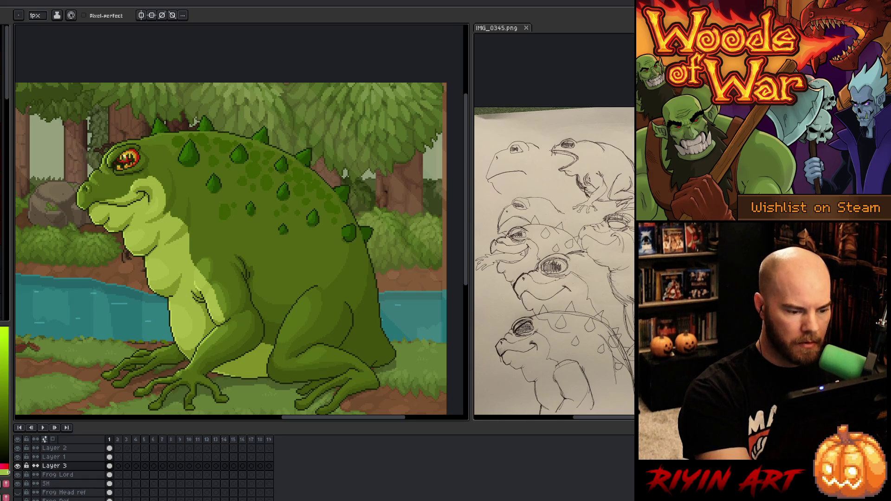
key(b)
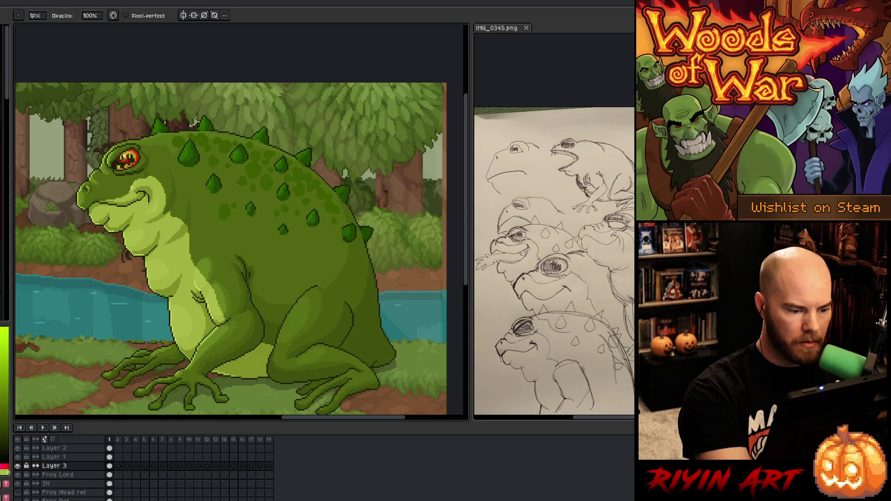
key(e)
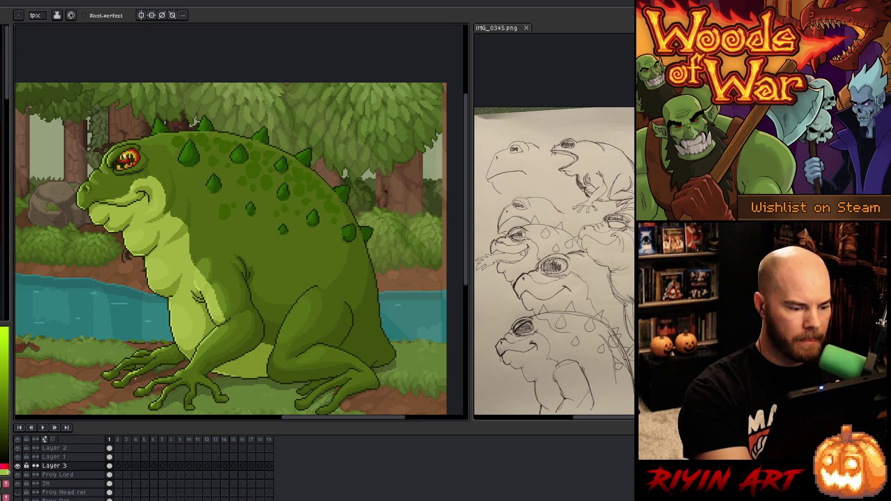
key(b)
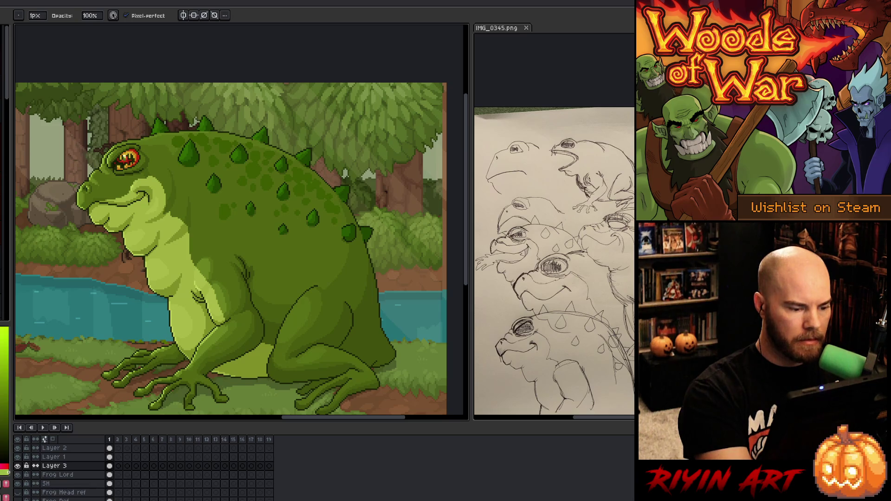
key(e)
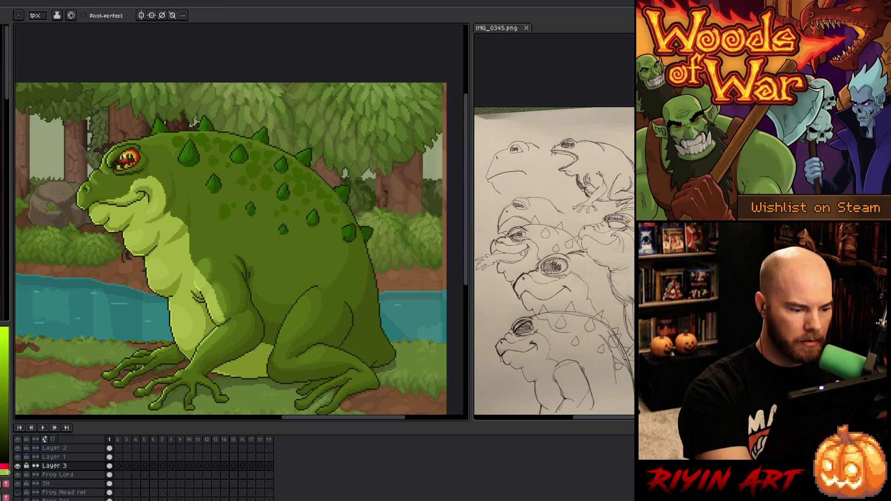
key(b)
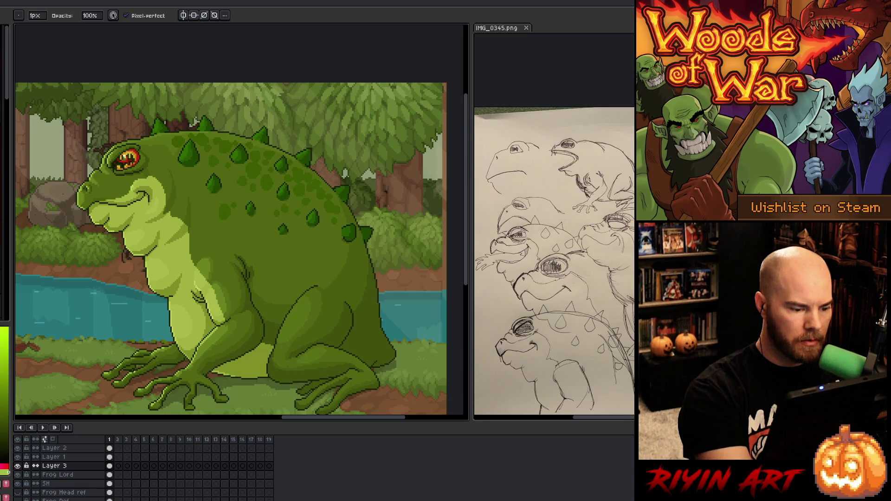
key(e)
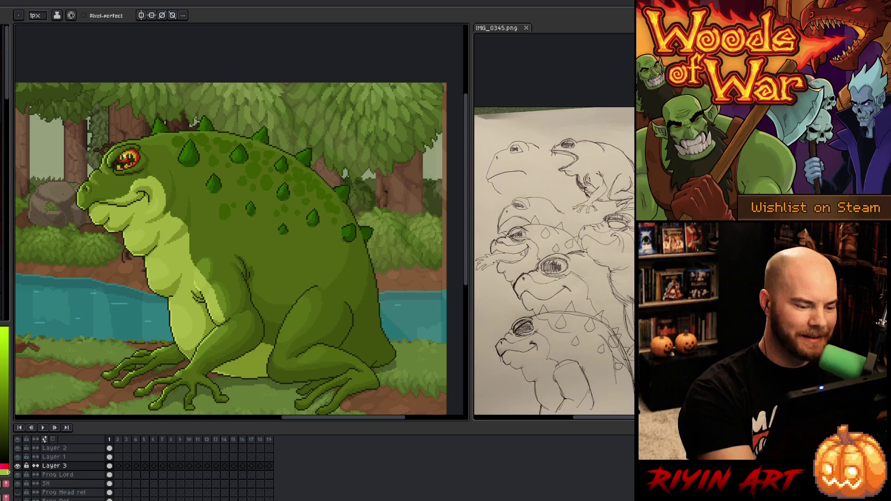
right_click(325, 223)
key(Escape)
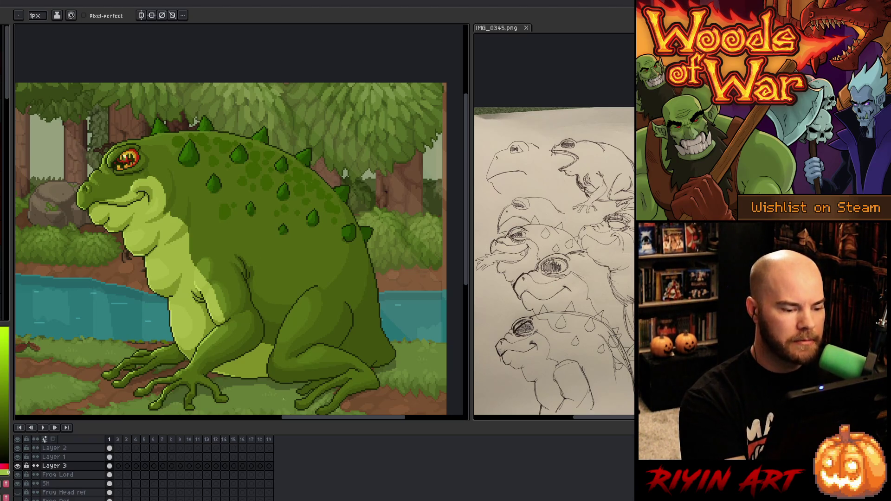
Step: Eyedrop a dark green and darken the thigh outline with three pencil strokes
key(i)
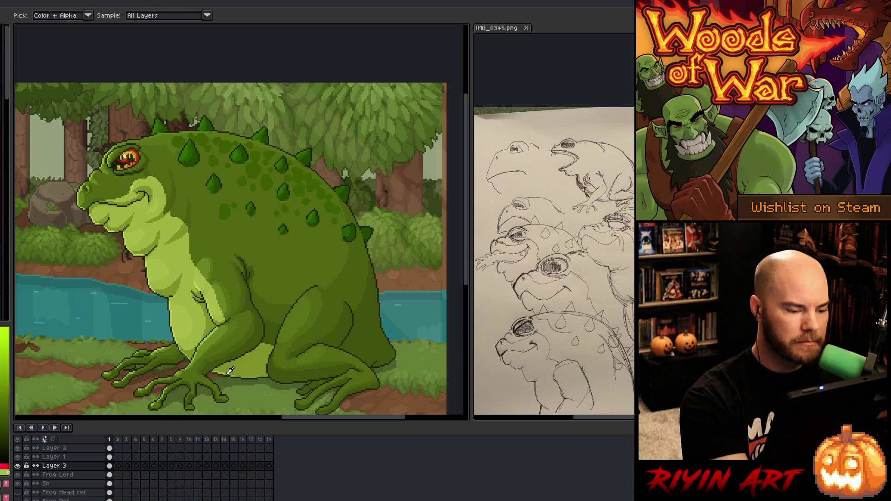
key(b)
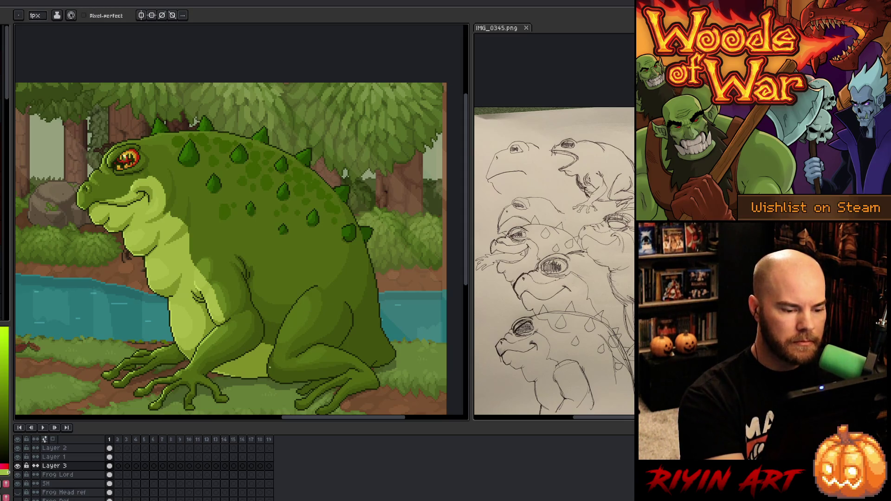
drag(300, 301, 278, 337)
drag(298, 305, 278, 334)
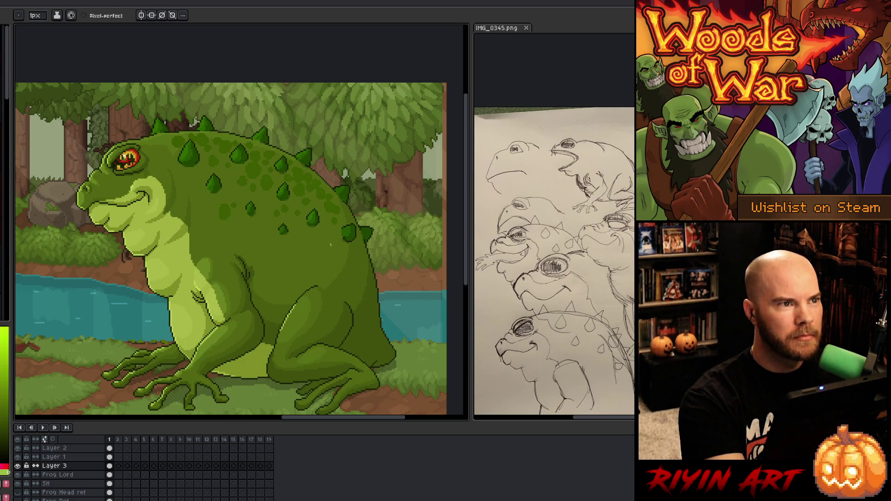
drag(297, 305, 279, 331)
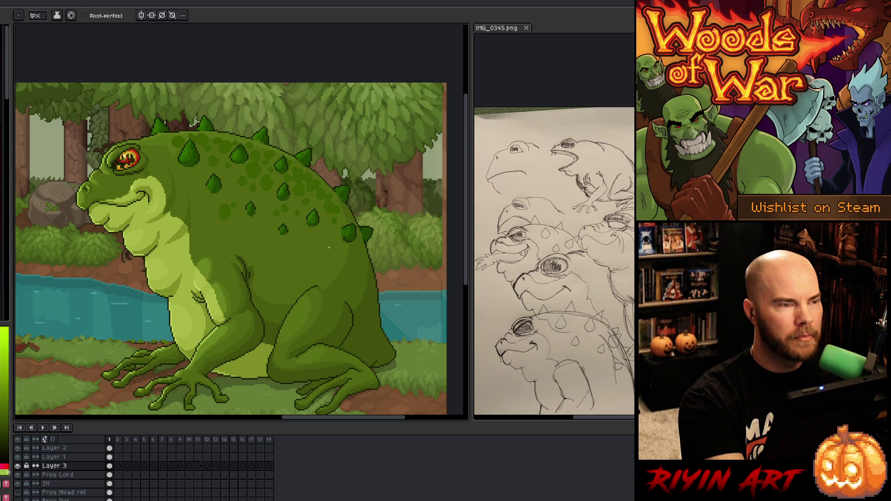
Step: Sample two more frog colours, toggle Pencil and Eraser, and enable pixel-perfect strokes
alt+click(338, 250)
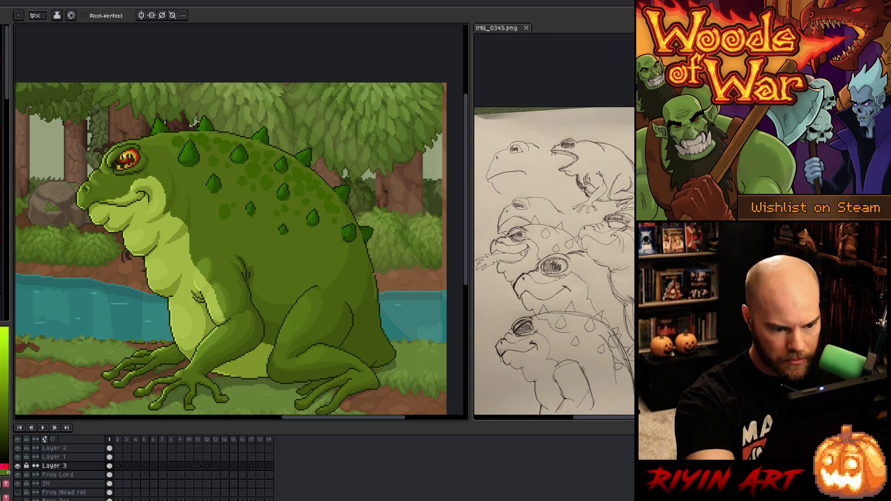
alt+click(327, 263)
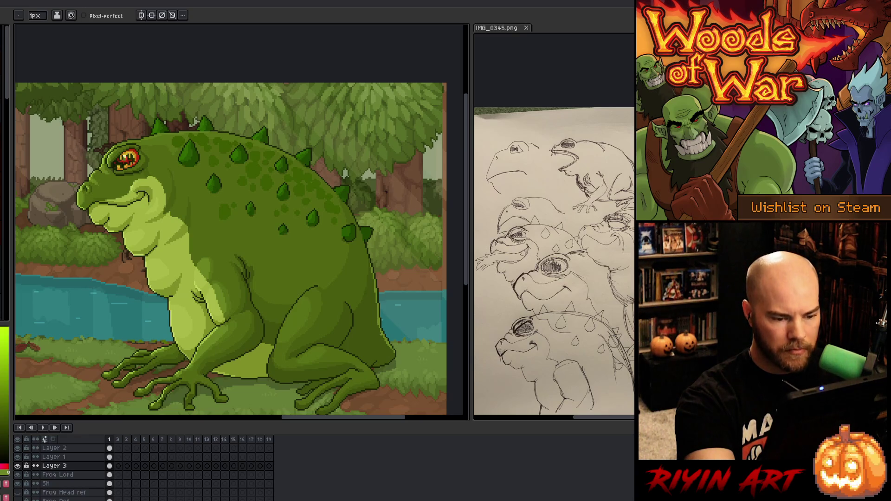
key(b)
key(e)
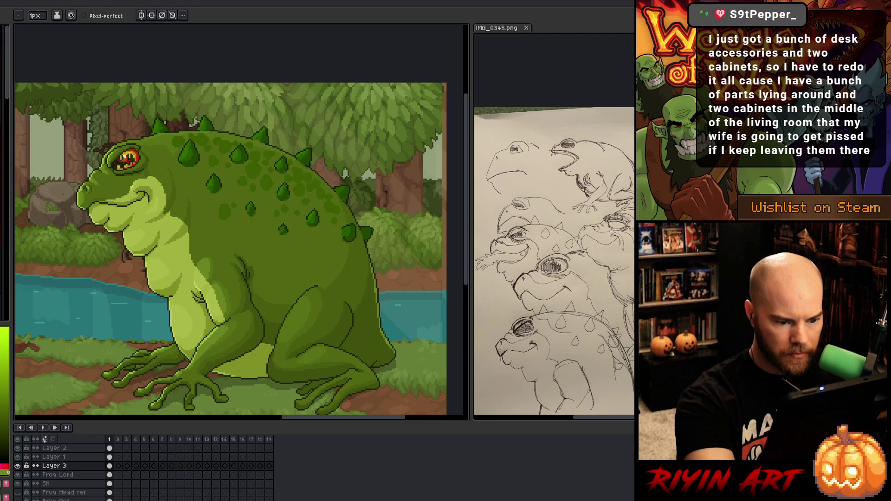
key(b)
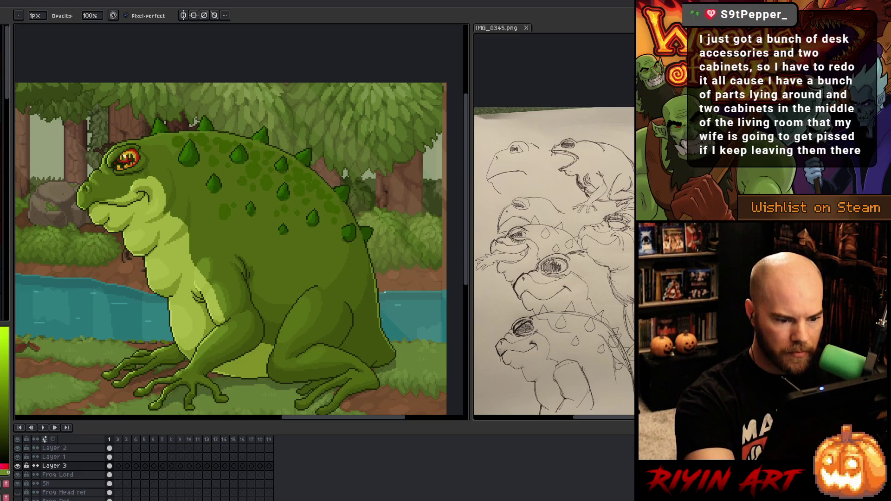
key(e)
key(b)
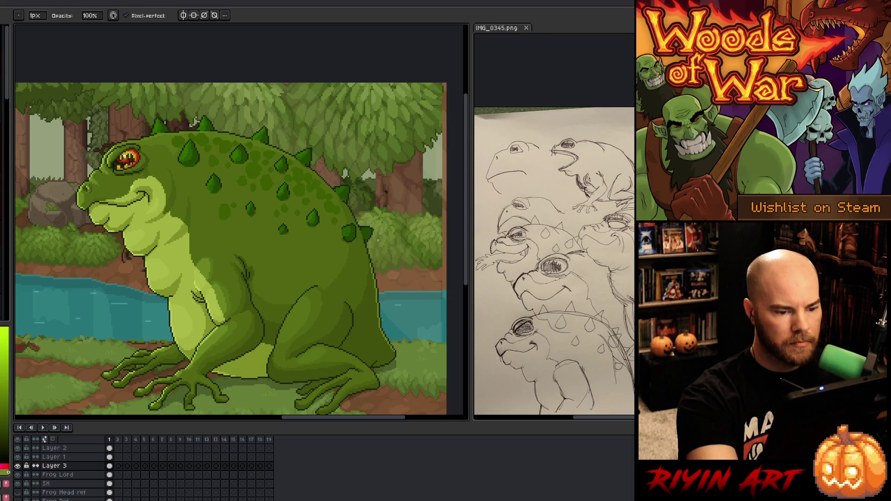
key(e)
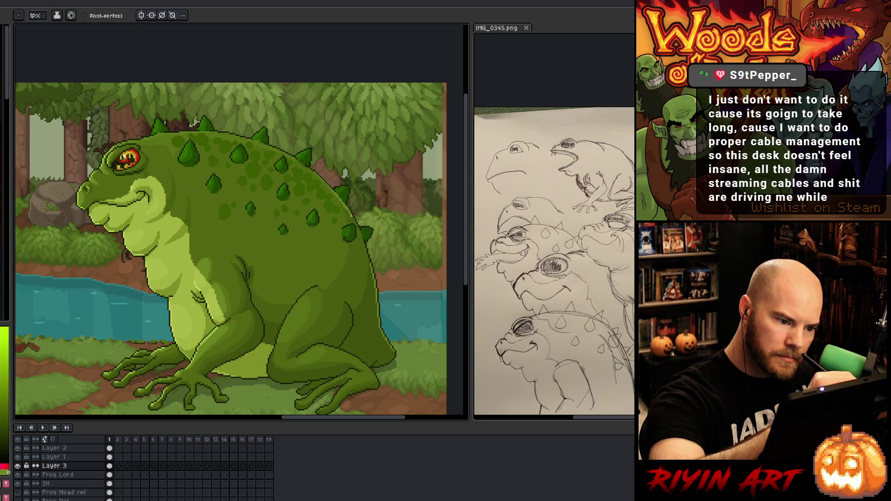
click(105, 16)
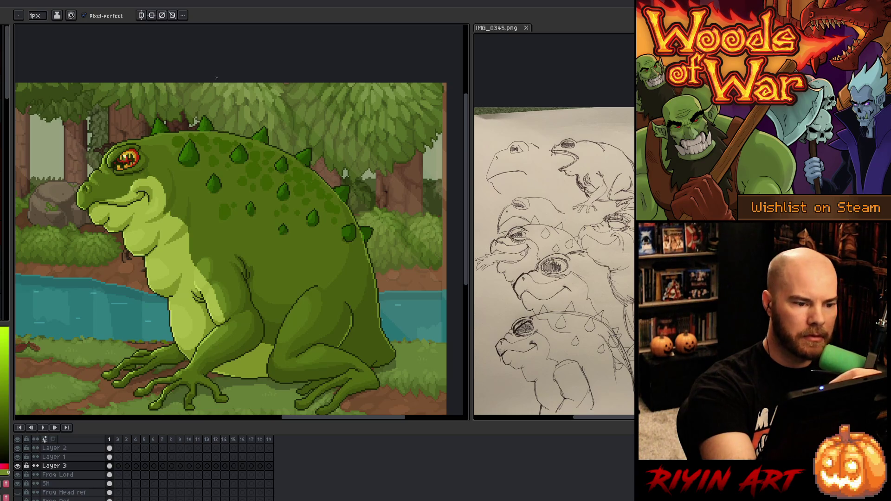
Step: Add Layer 4 above Layer 2, pick a frog colour and dot pixels on the back
click(82, 448)
key(shift+n)
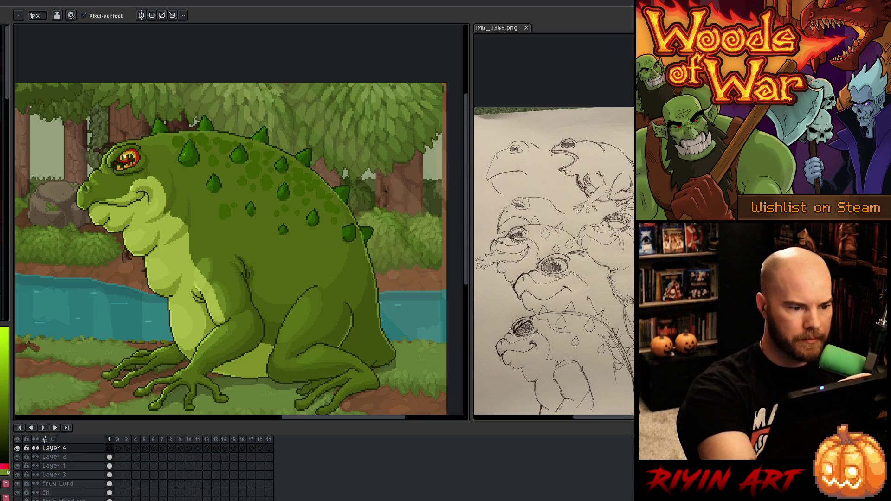
key(i)
click(189, 148)
key(b)
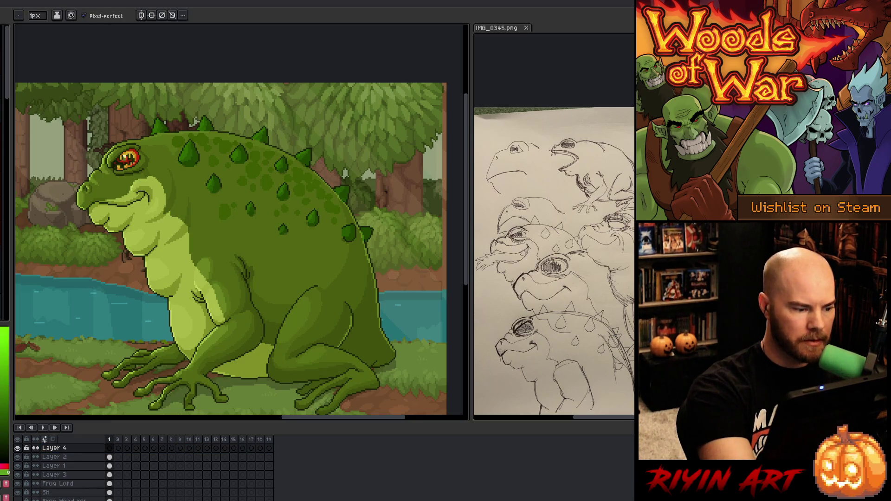
click(181, 156)
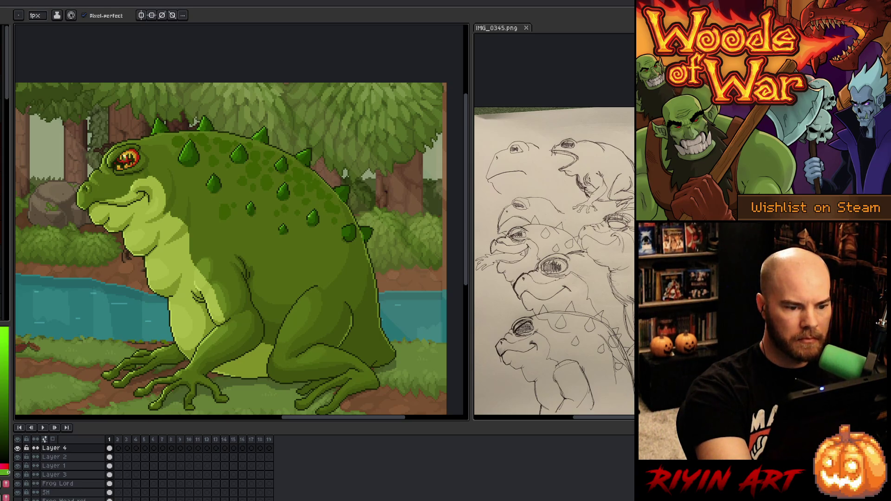
key(e)
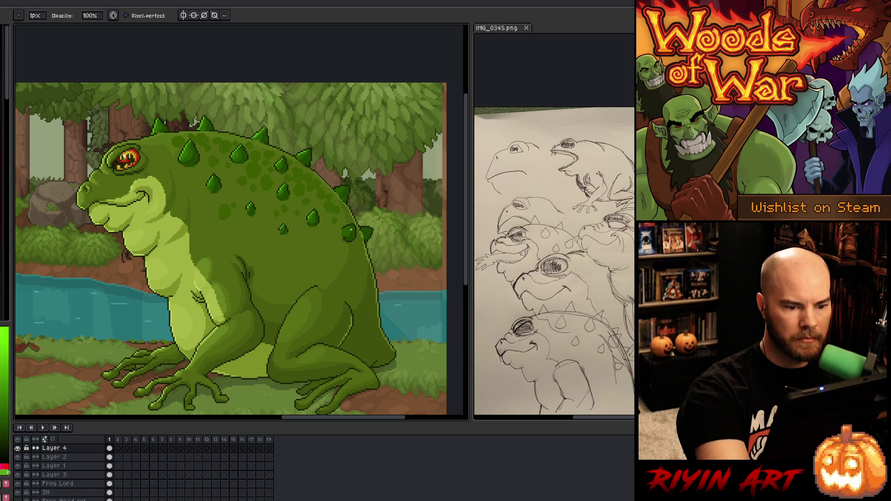
key(b)
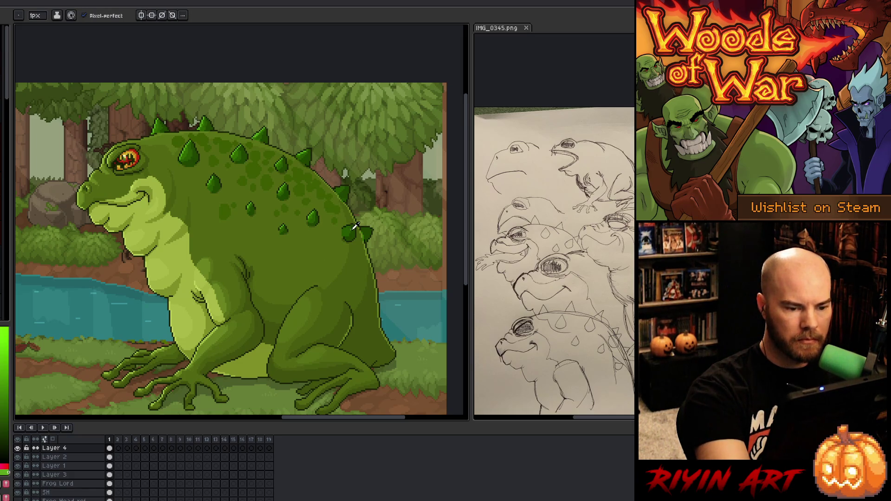
key(i)
click(314, 214)
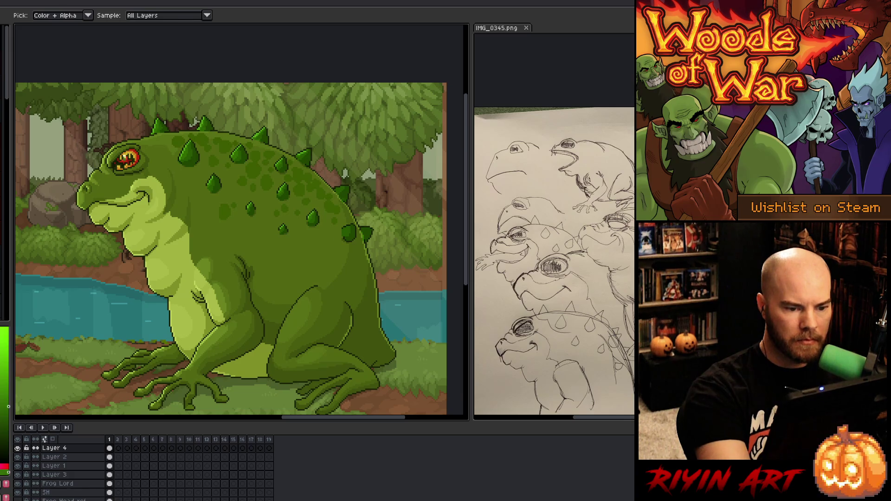
key(b)
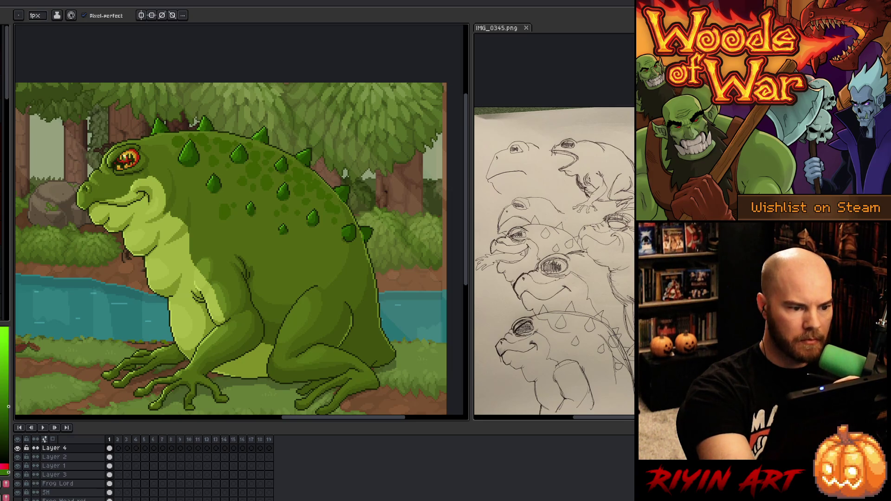
key(i)
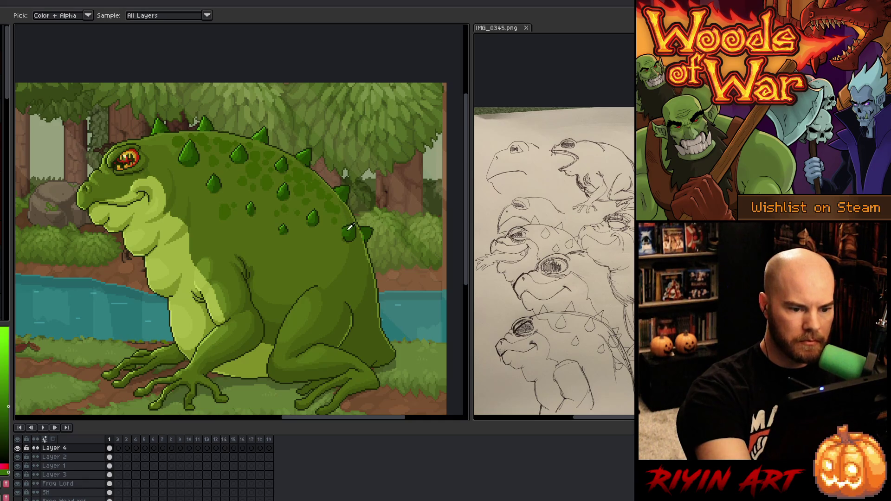
key(b)
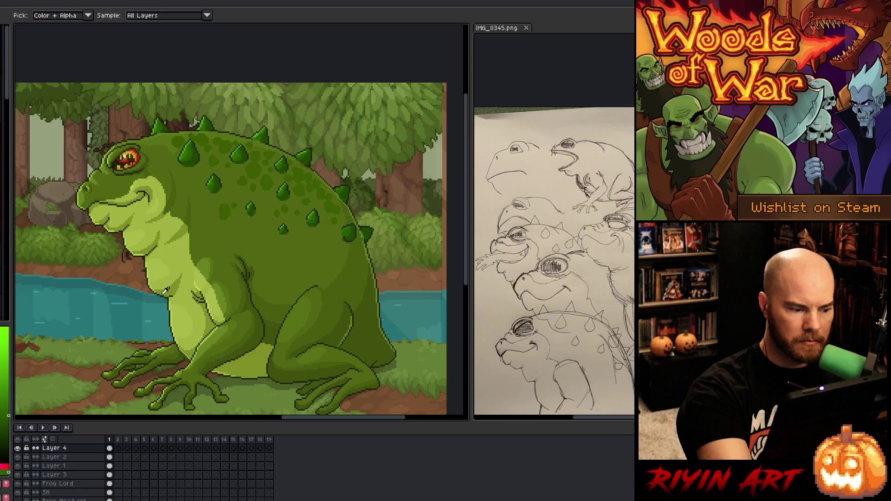
key(b)
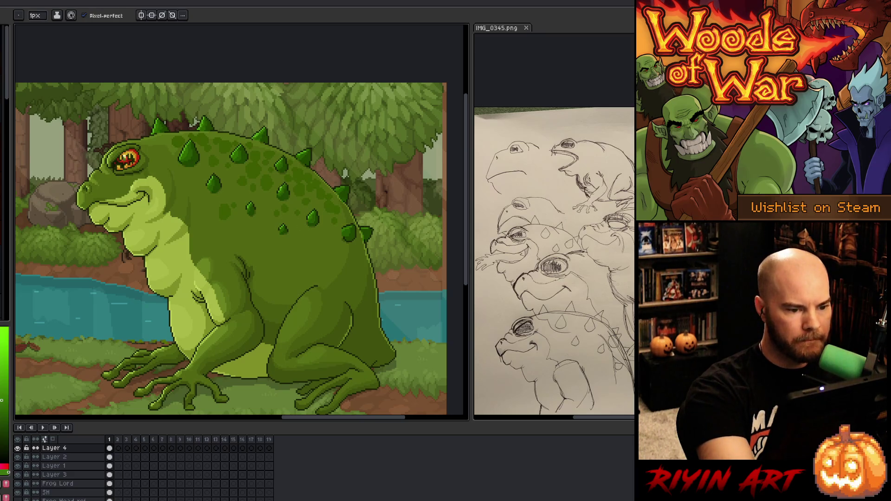
key(i)
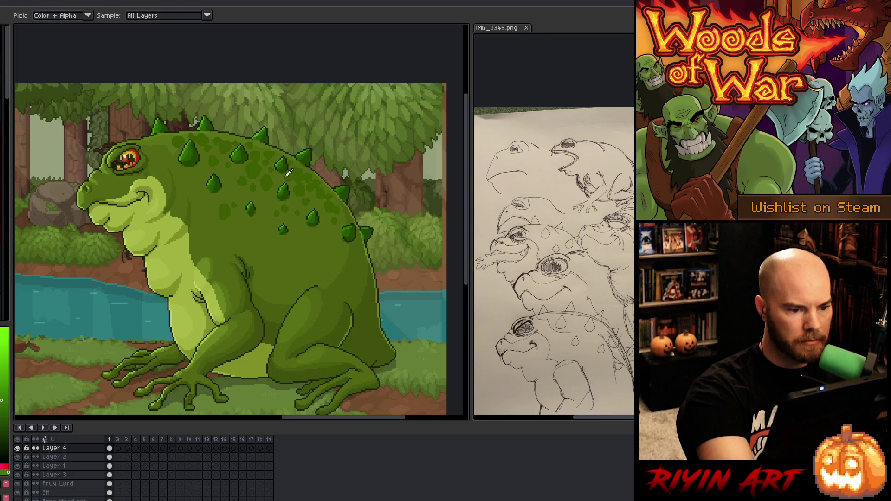
key(b)
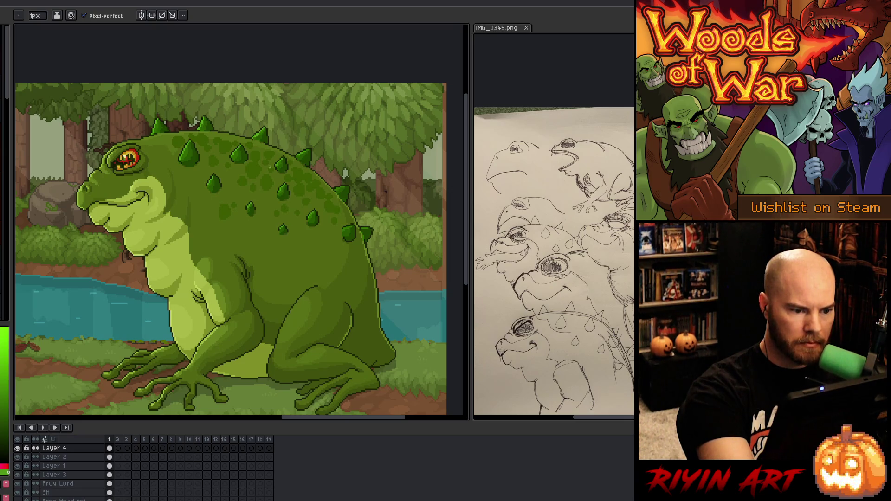
key(alt)
alt+click(214, 174)
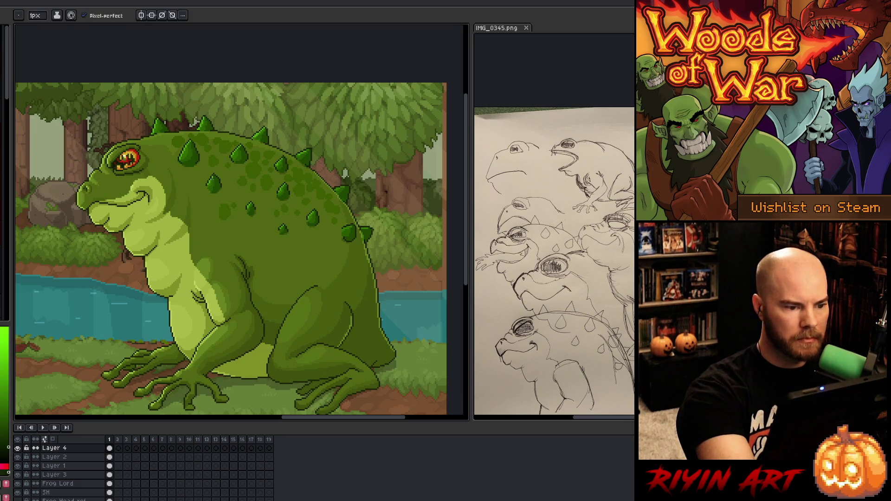
alt+click(215, 174)
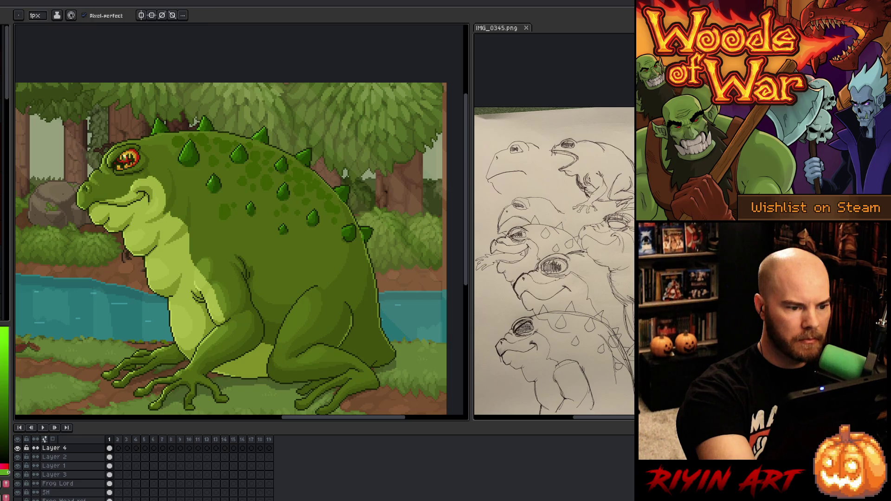
alt+click(308, 235)
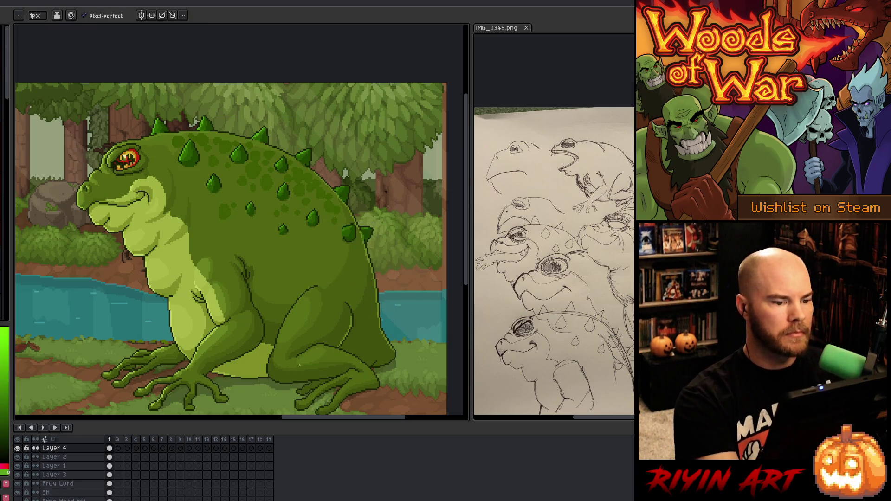
key(space)
Step: Zoom in on the frog's eye and delete Layer 3
mouse_move(258, 317)
mouse_down()
mouse_move(275, 260)
mouse_move(275, 267)
mouse_up()
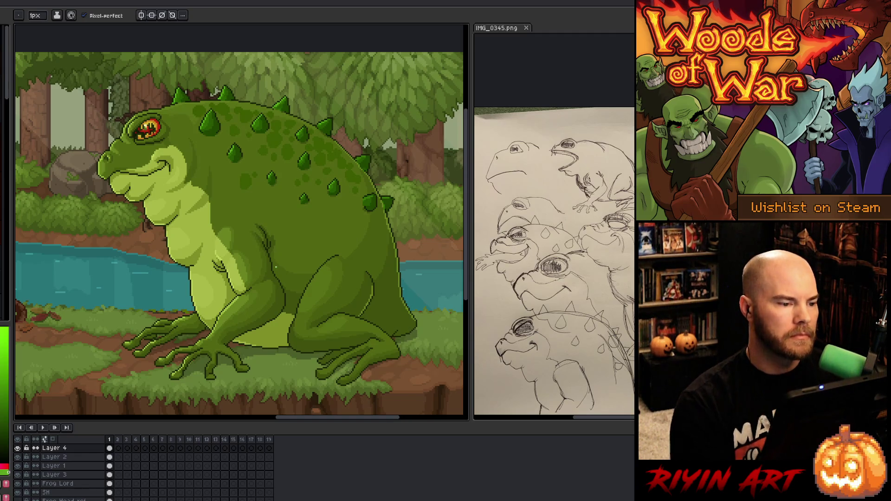
scroll(139, 122, up, 4)
drag(151, 87, 124, 108)
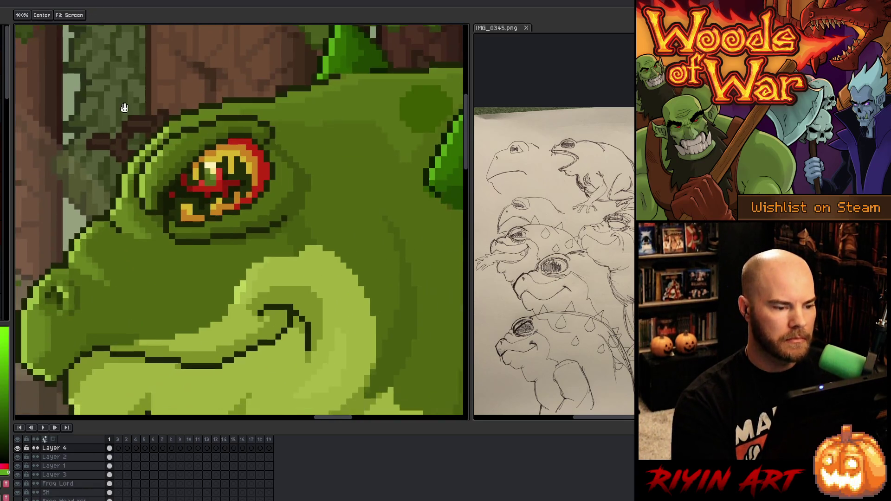
scroll(125, 108, down, 3)
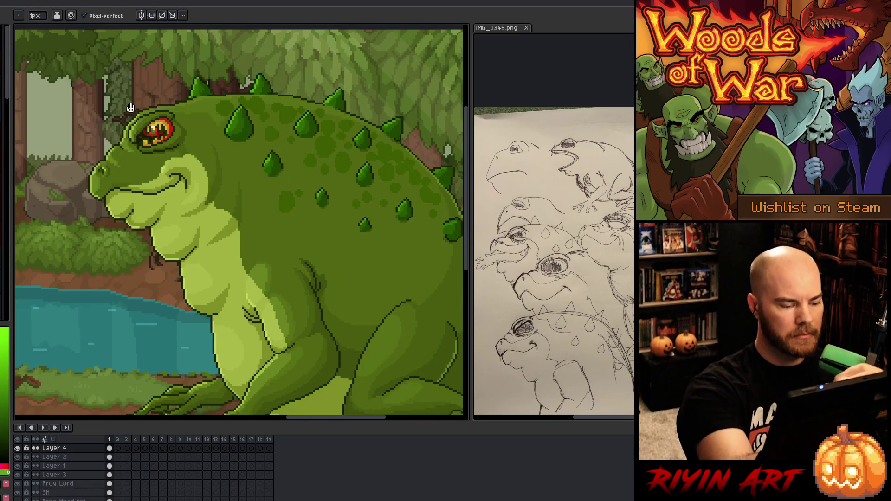
scroll(131, 108, down, 1)
scroll(222, 159, up, 1)
click(70, 475)
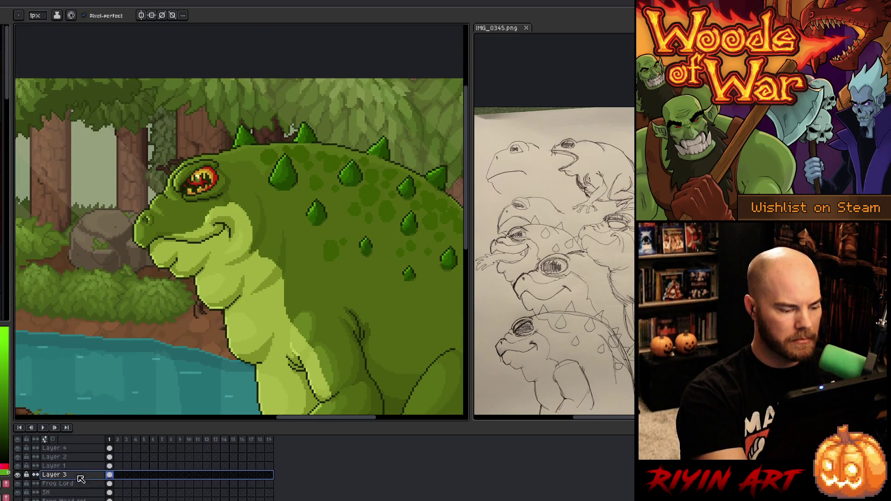
key(Delete)
key(Delete)
key(Delete)
key(Delete)
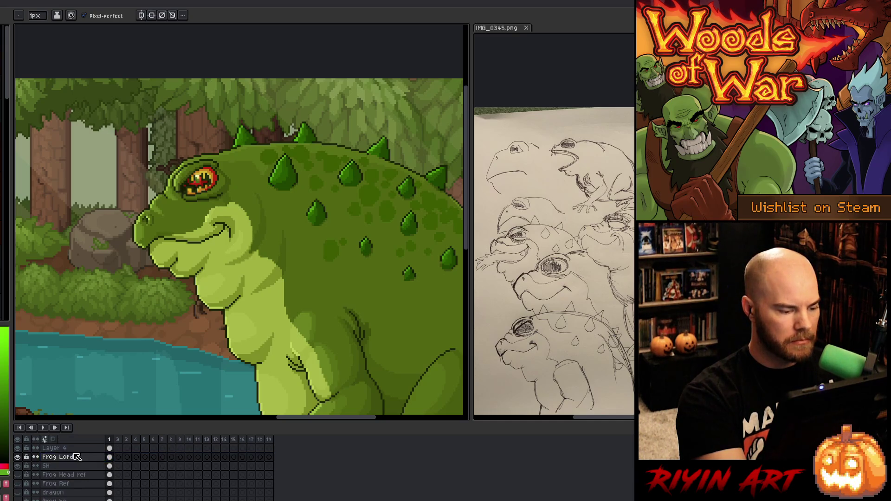
Step: Delete Layers 4, 2 and 1, then hide and reshow Frog Lord to check it
key(v)
key(b)
click(17, 448)
click(17, 448)
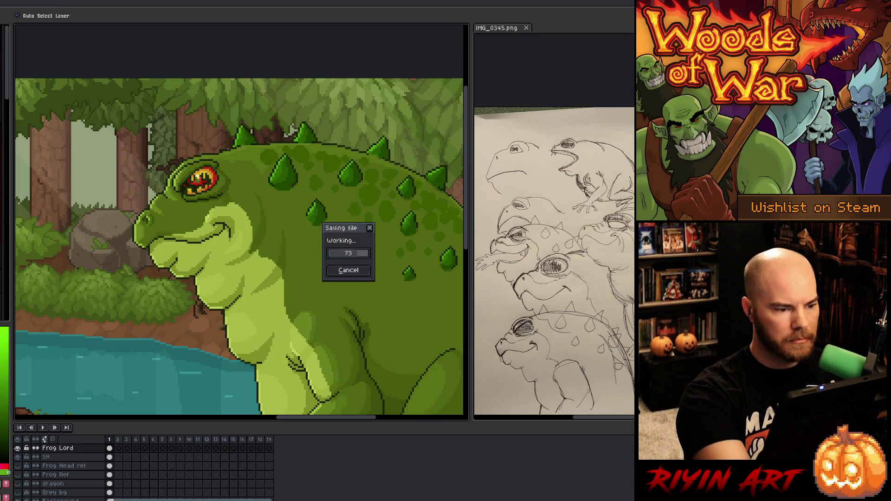
Step: Lasso the brow above the eye and move it down one pixel
key(q)
mouse_move(204, 145)
mouse_down()
mouse_move(205, 155)
mouse_move(180, 173)
mouse_move(175, 153)
mouse_up()
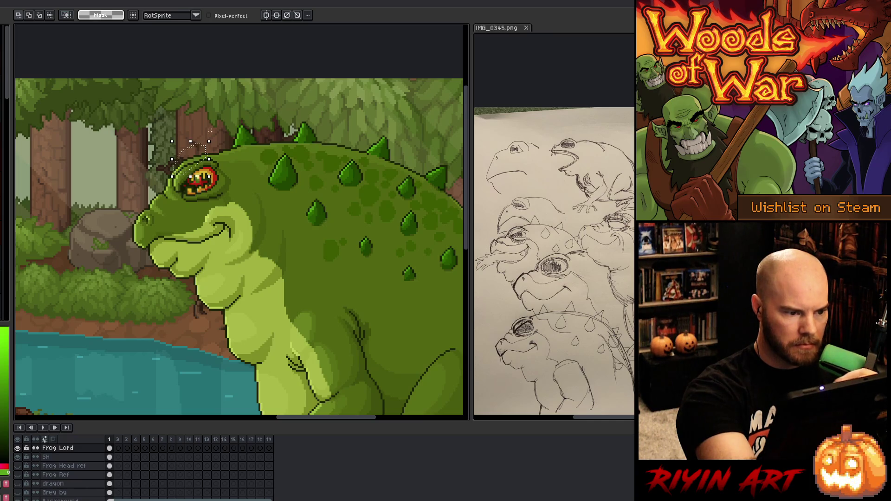
key(ctrl+t)
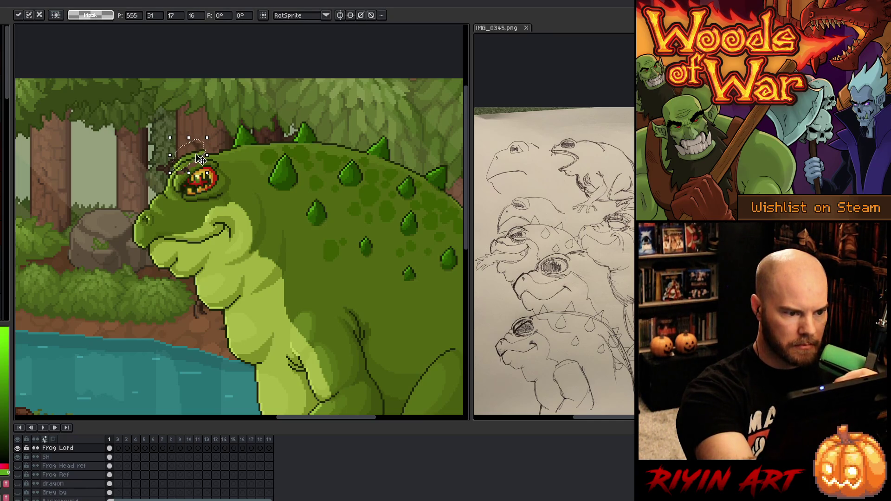
drag(202, 160, 202, 162)
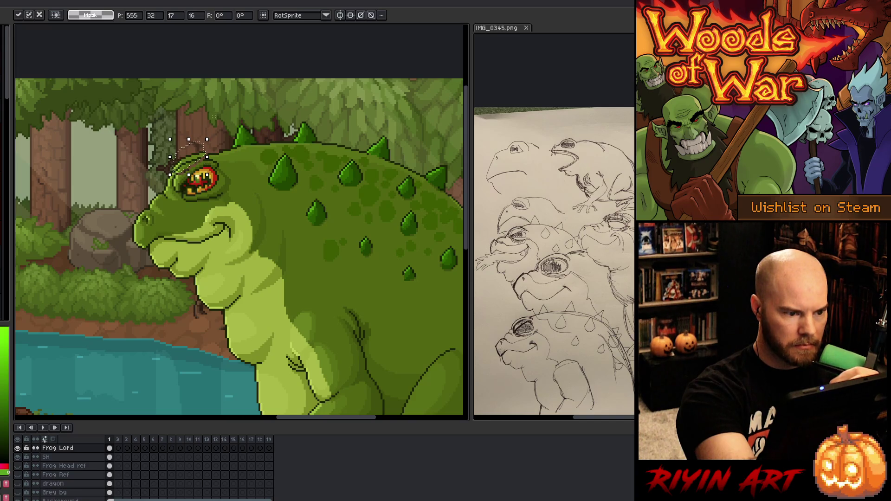
key(Return)
Step: Hide the forest background and pencil-fix the head outline with colours picked from the head
scroll(195, 133, up, 3)
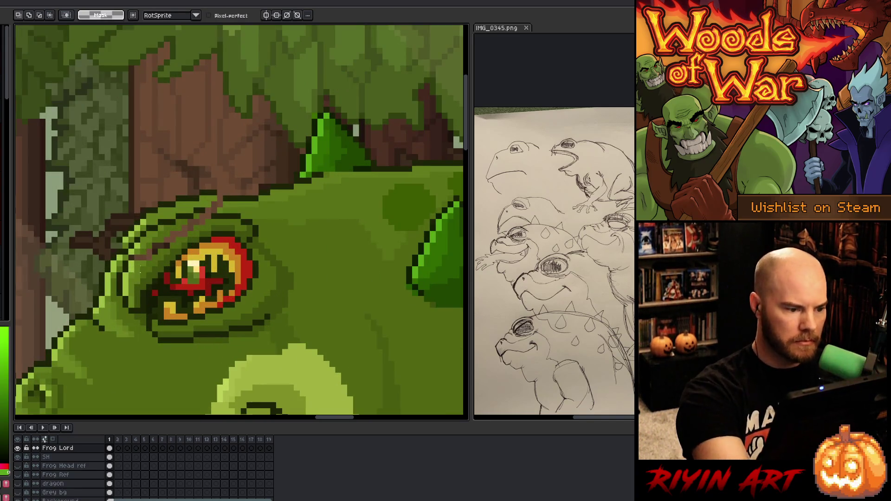
key(b)
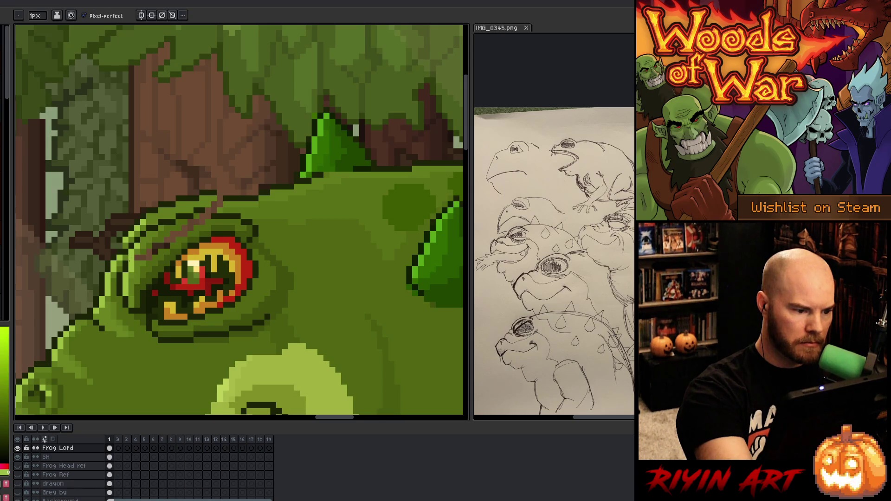
alt+click(134, 244)
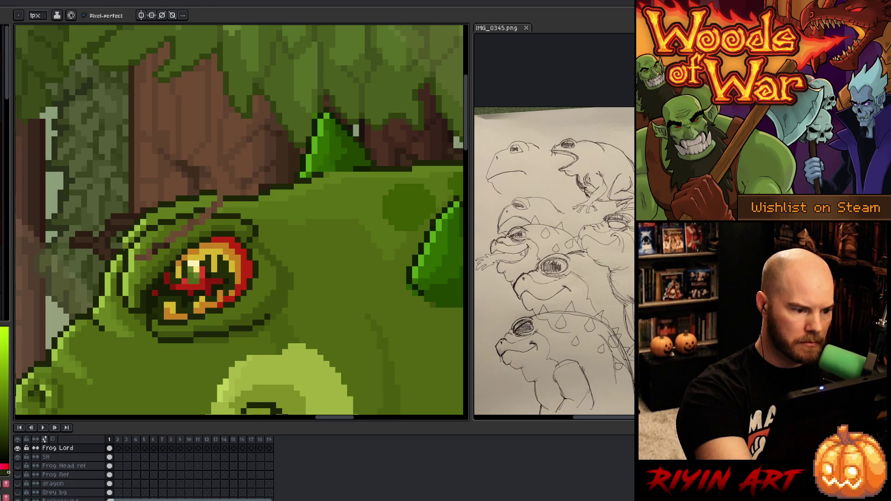
click(17, 492)
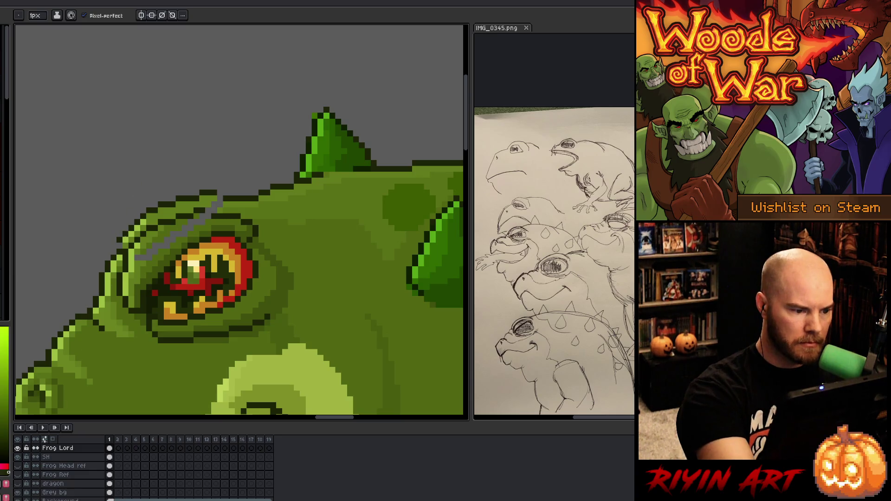
alt+click(117, 253)
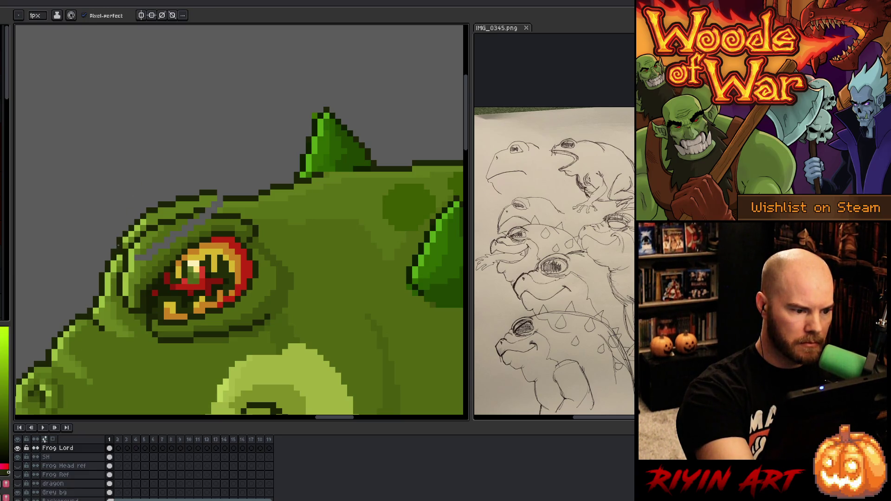
alt+click(129, 236)
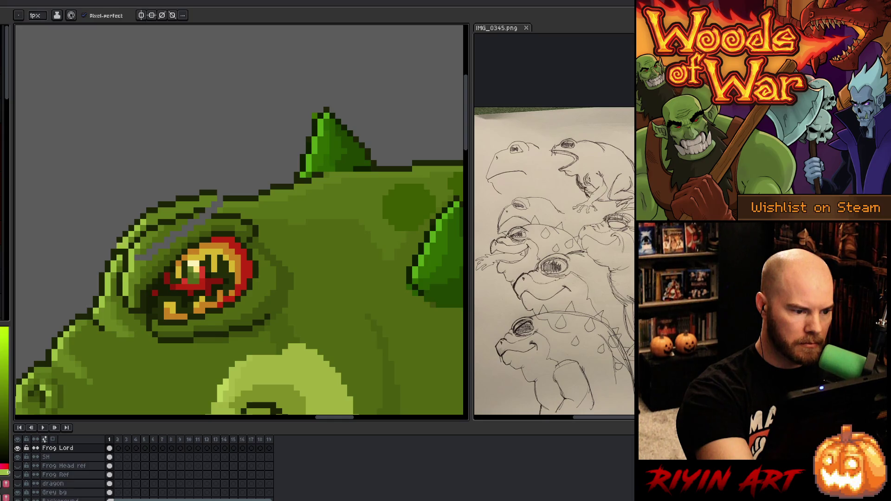
alt+click(221, 187)
click(221, 198)
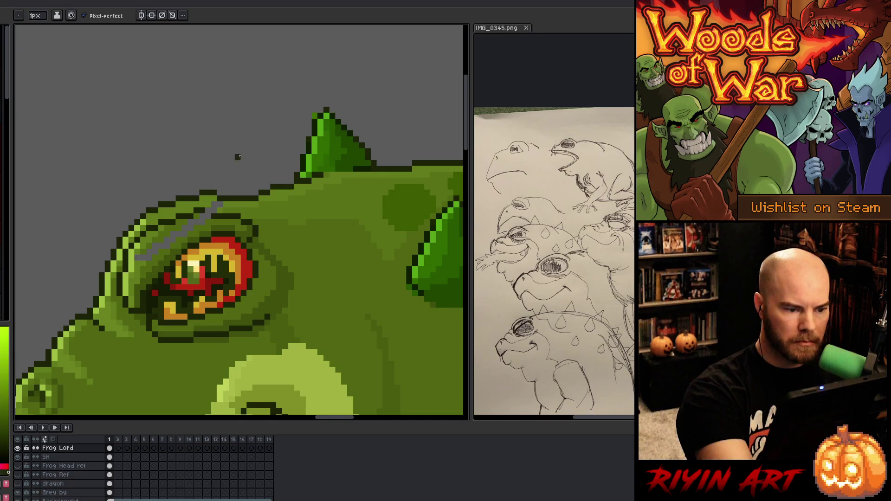
click(196, 193)
alt+click(199, 198)
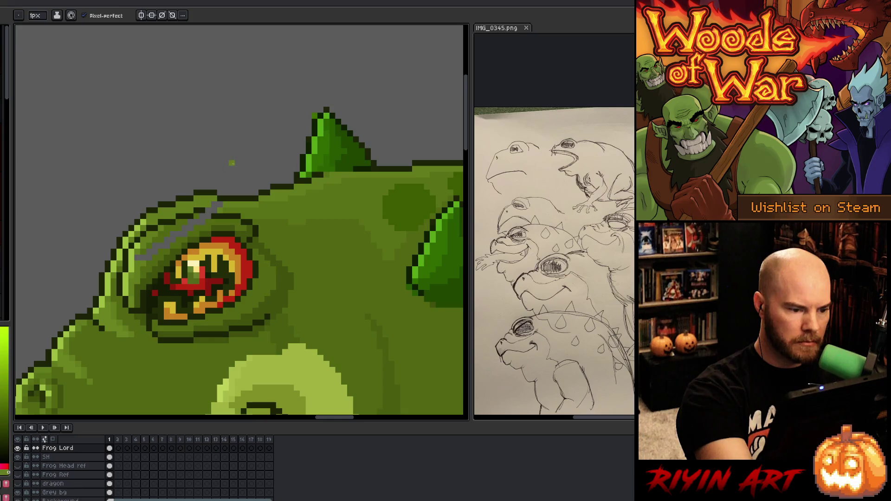
Step: Touch up the outline above the eye and bucket-fill the grey gaps around it green
alt+click(219, 213)
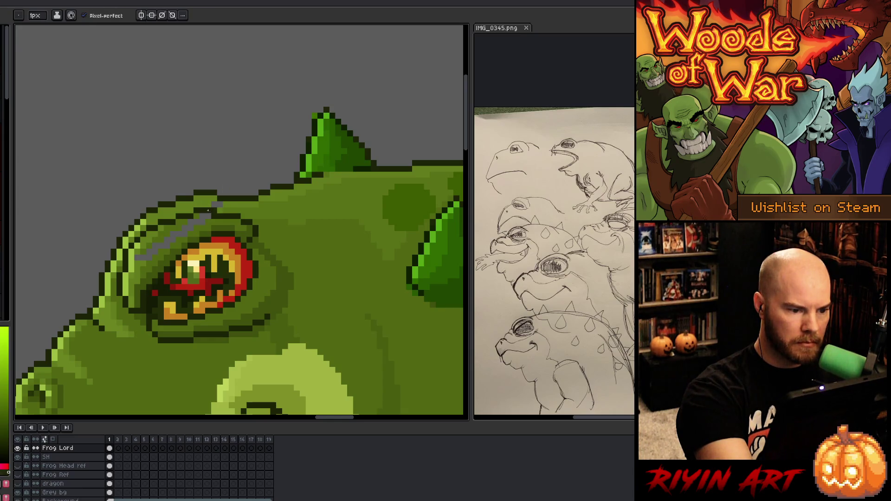
alt+click(213, 216)
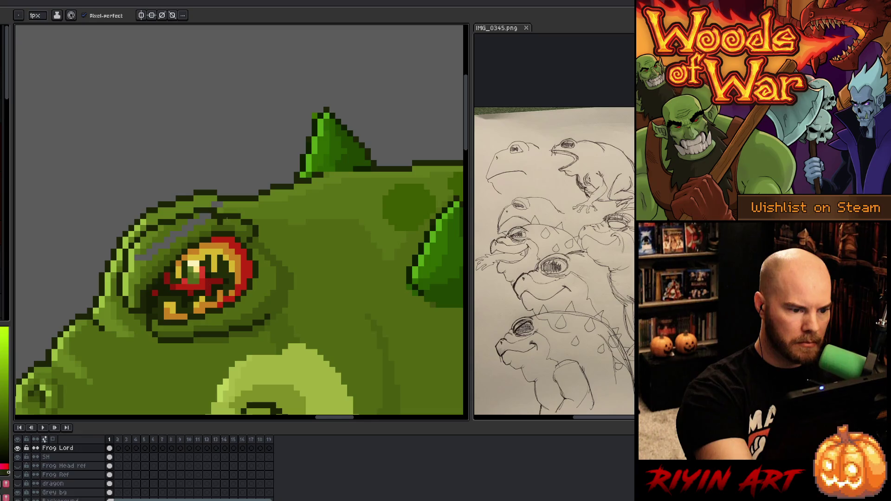
alt+click(230, 210)
alt+click(228, 204)
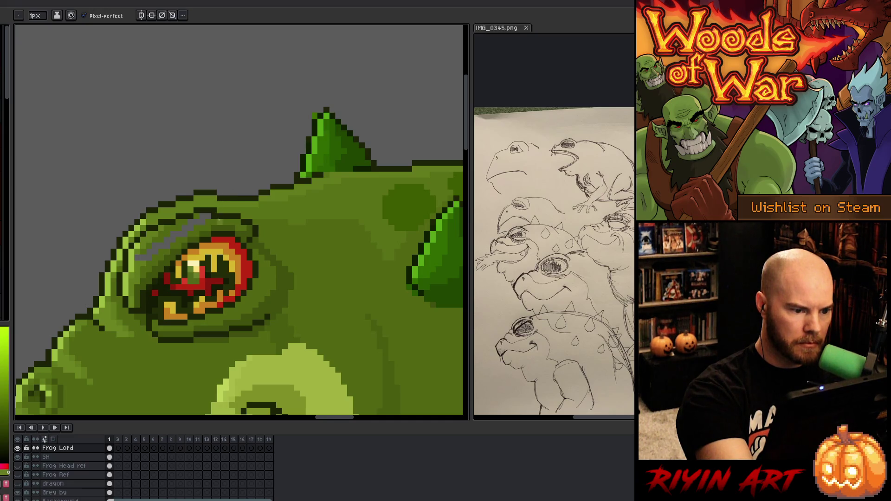
alt+click(223, 214)
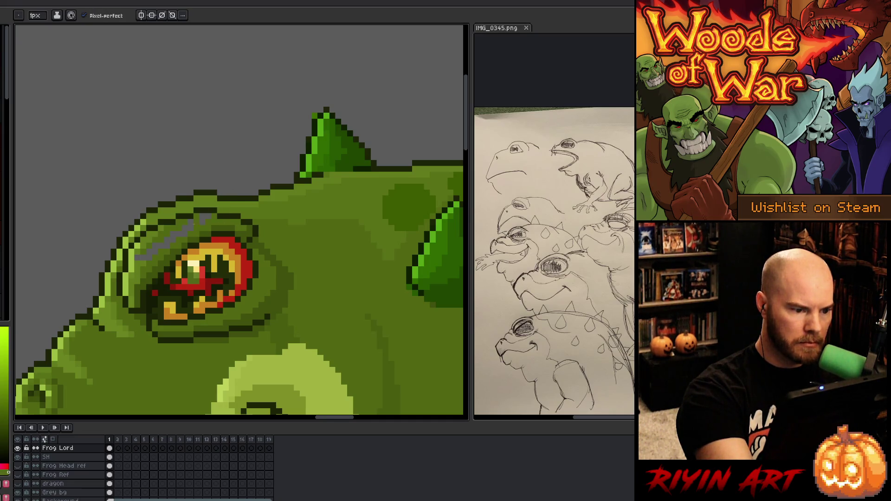
key(g)
click(178, 234)
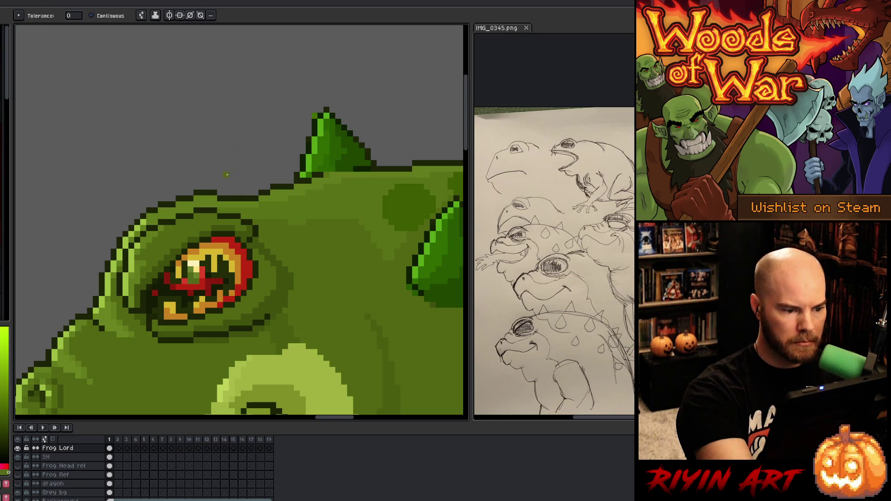
Step: Eyedrop head greens and redraw brow-outline pixels, forming a light green band above the eye
key(b)
alt+click(208, 207)
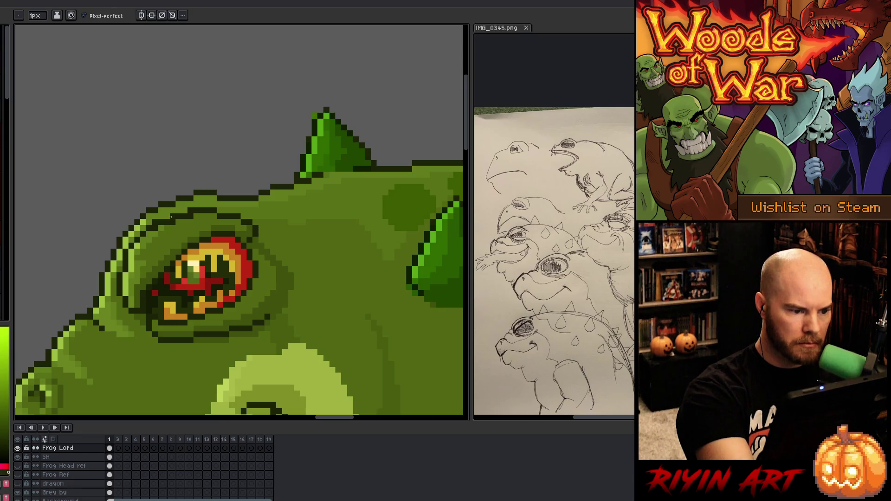
alt+click(160, 226)
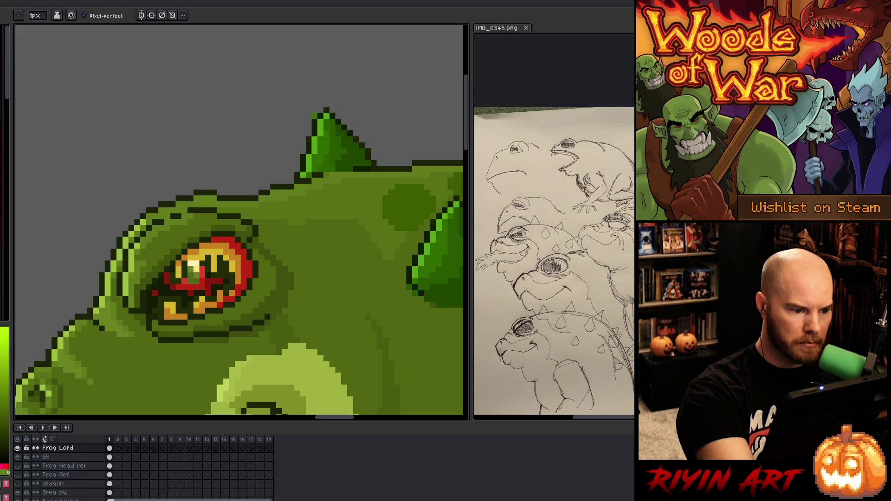
alt+click(167, 216)
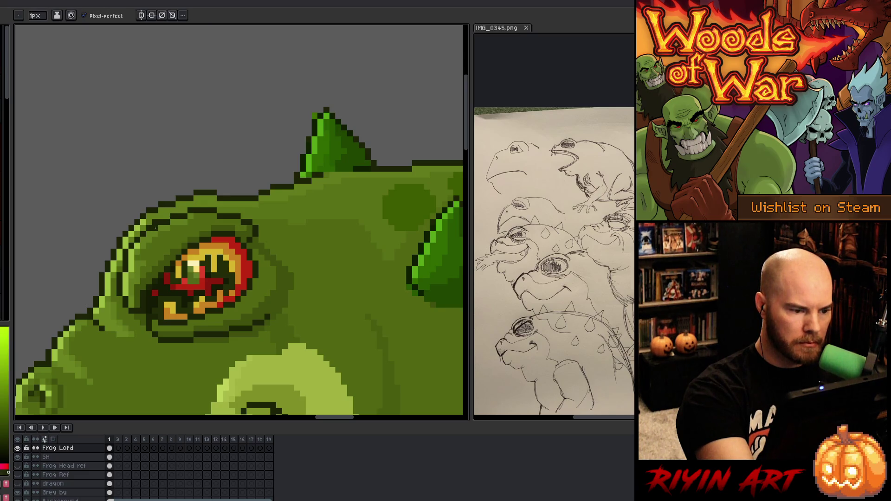
alt+click(166, 211)
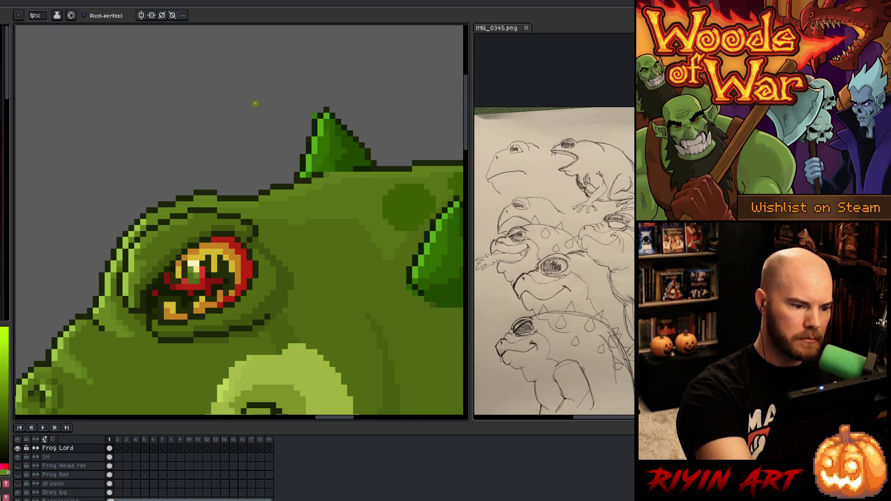
alt+click(220, 208)
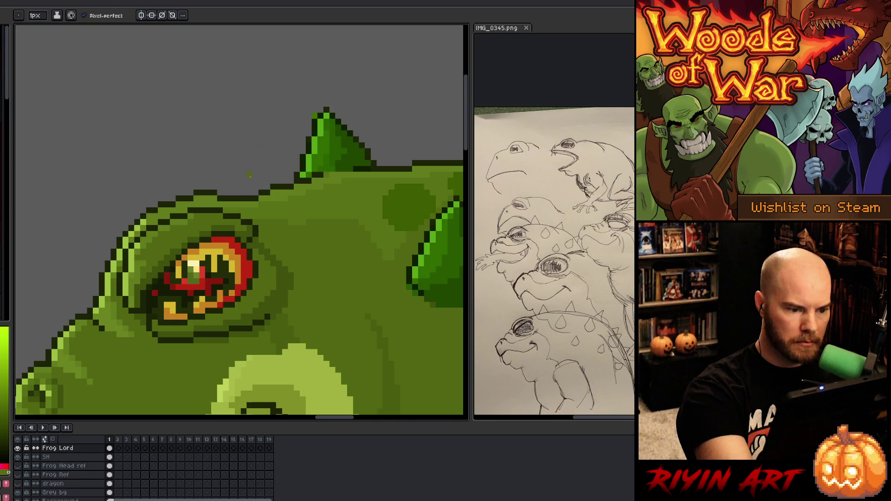
alt+click(235, 211)
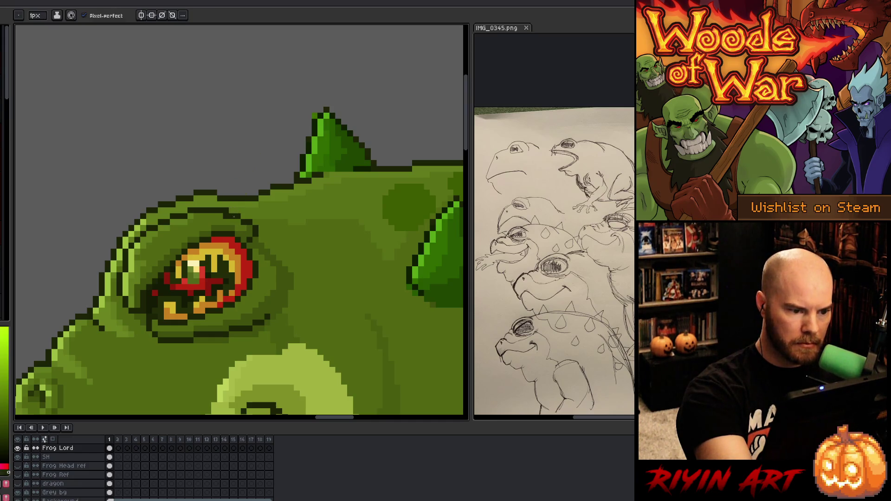
alt+click(230, 210)
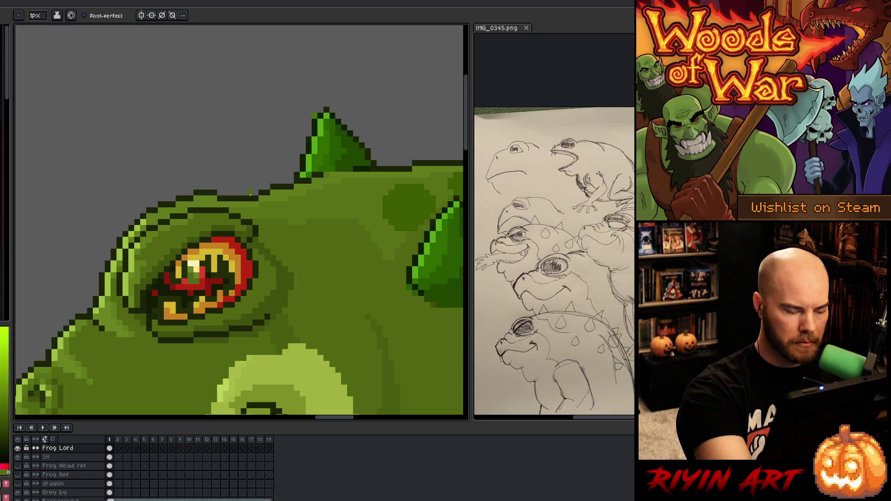
alt+click(250, 215)
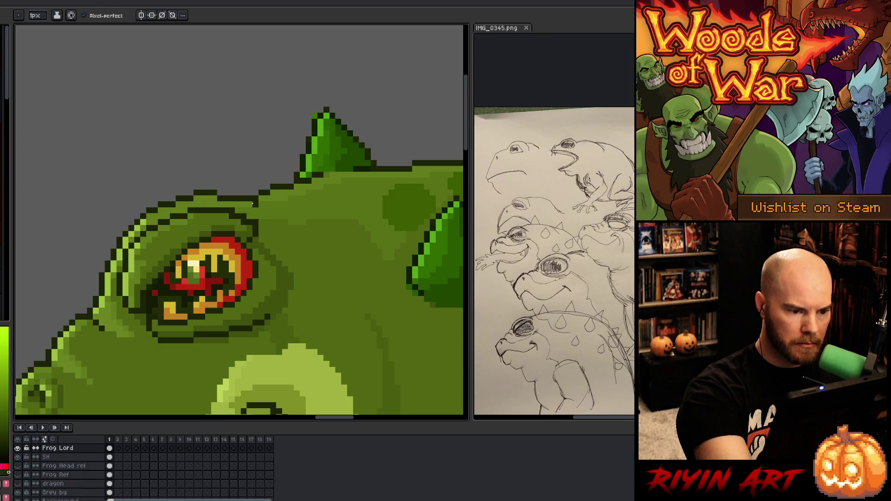
alt+click(248, 218)
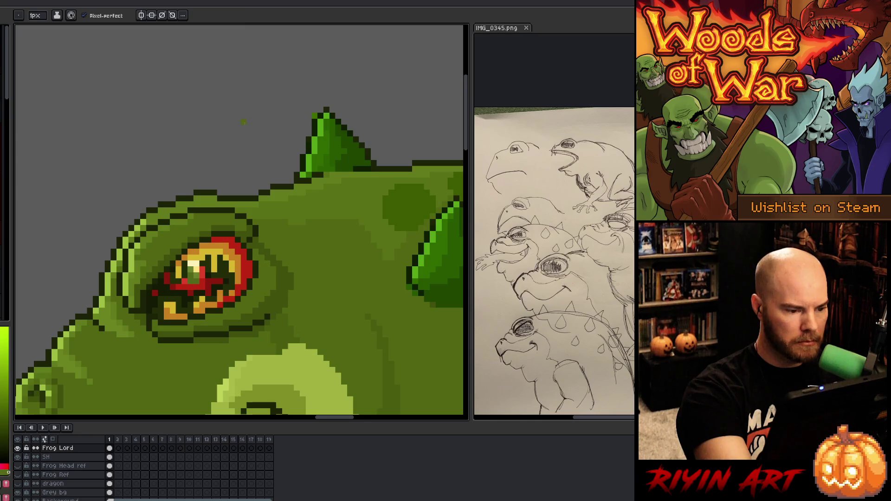
Step: Sample colours around the eye and paint pale green highlight pixels on the socket's left rim
key(alt)
alt+click(135, 237)
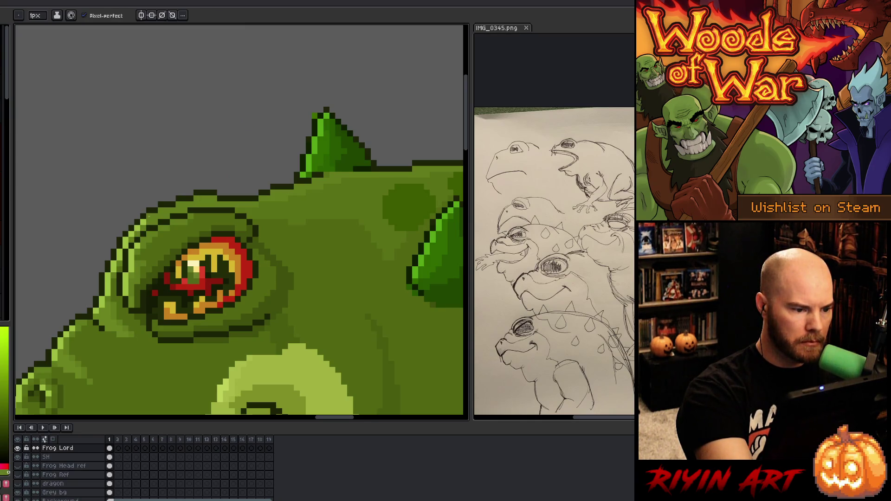
alt+click(145, 253)
alt+click(146, 265)
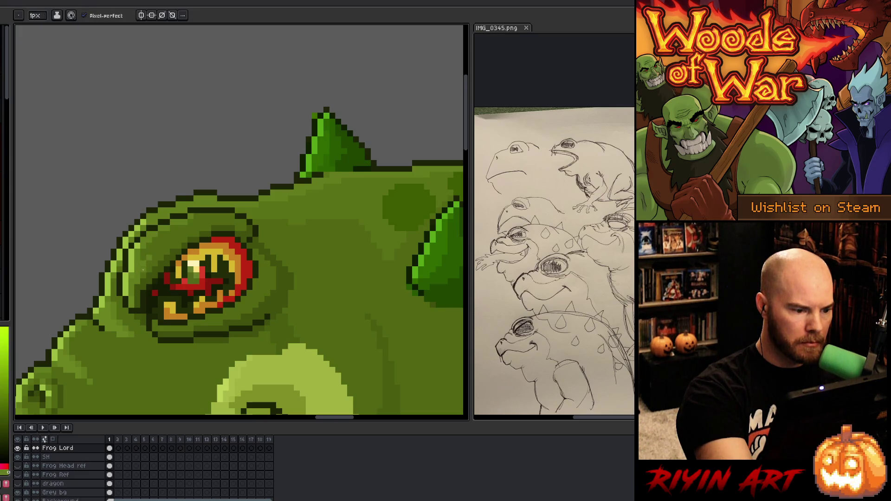
alt+click(158, 245)
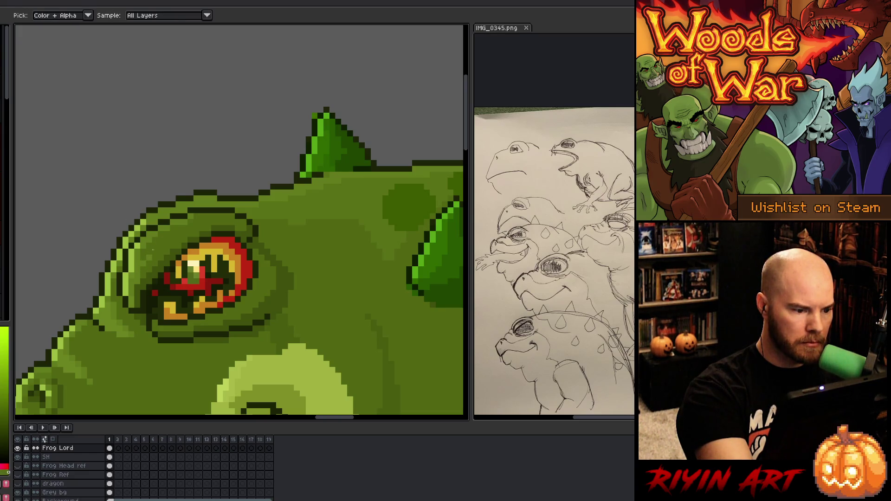
alt+click(153, 253)
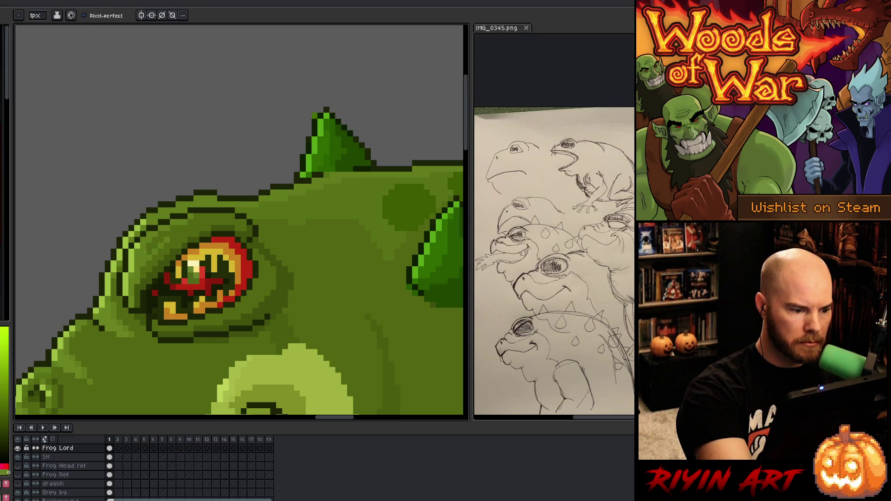
alt+click(148, 270)
alt+click(147, 270)
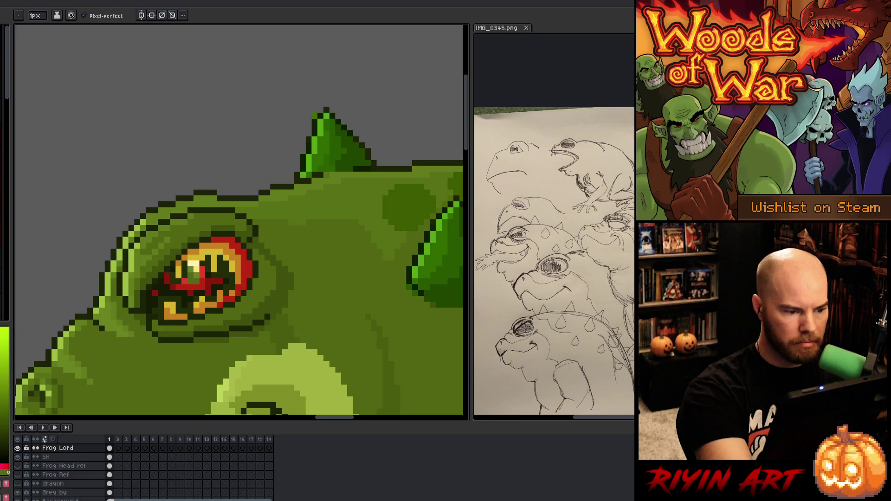
alt+click(135, 288)
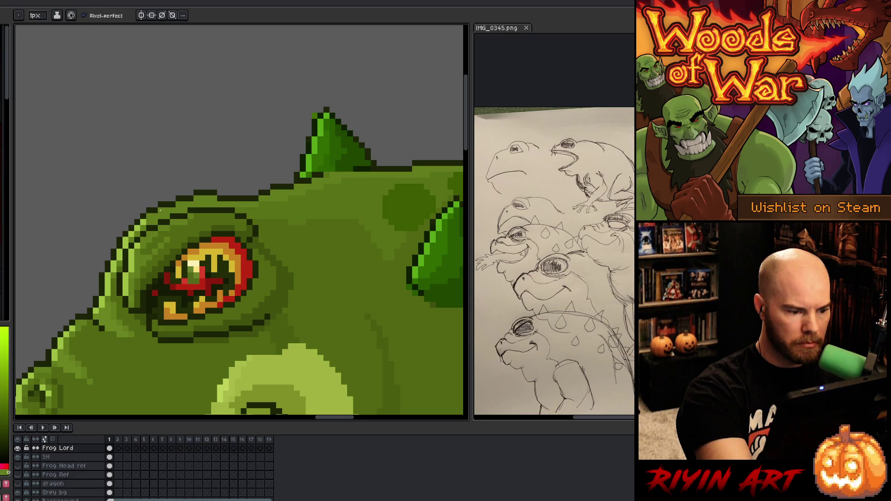
alt+click(139, 291)
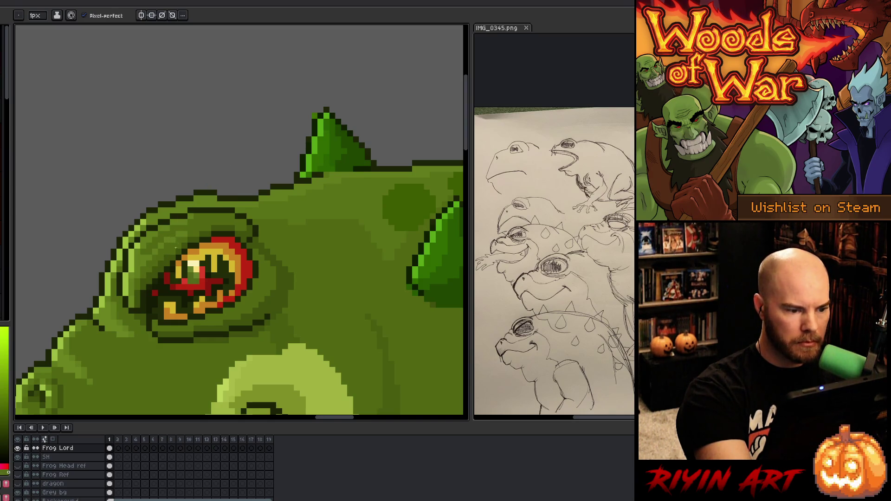
Step: Sample eye colours and repaint the lower-left pixels of the orange-red eye
alt+click(172, 257)
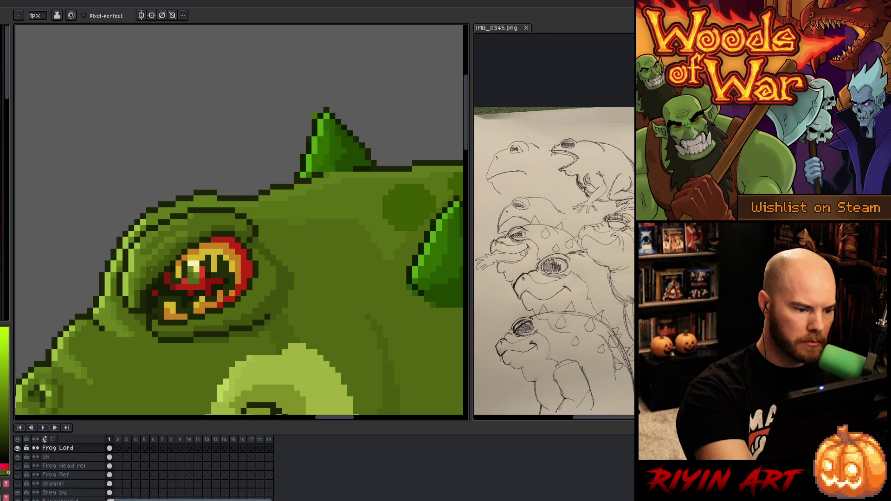
alt+click(147, 269)
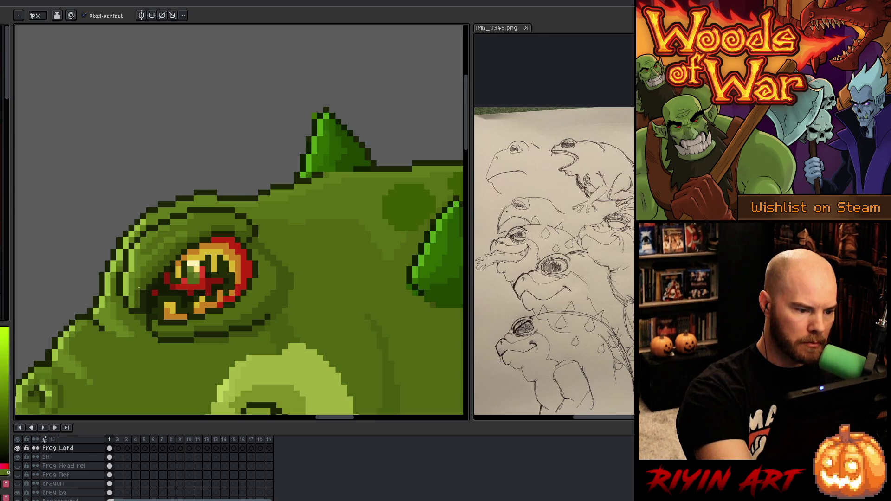
key(alt)
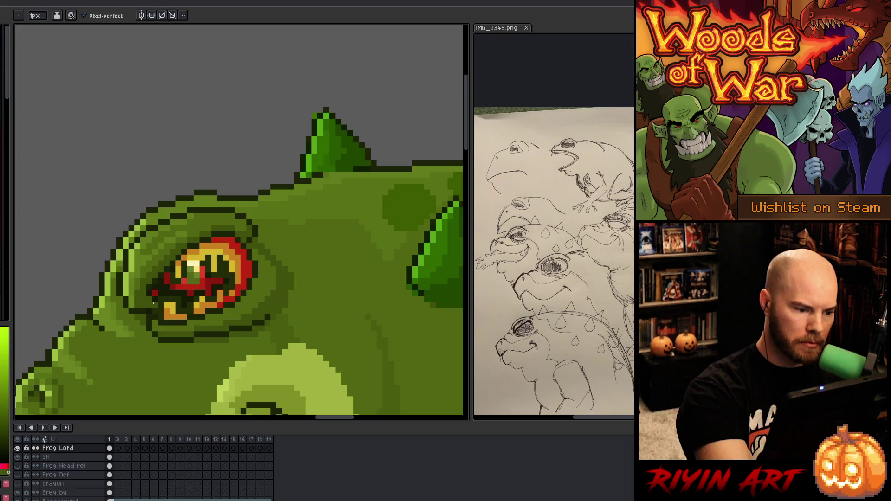
key(alt)
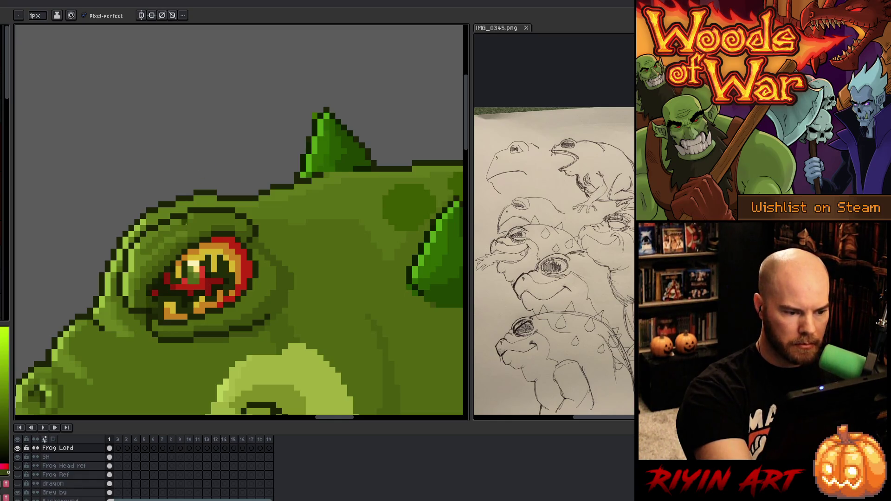
key(alt)
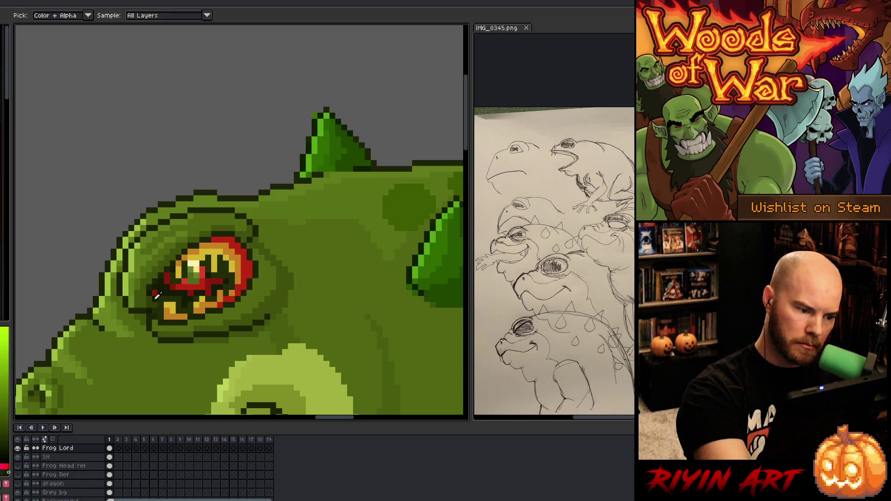
key(alt)
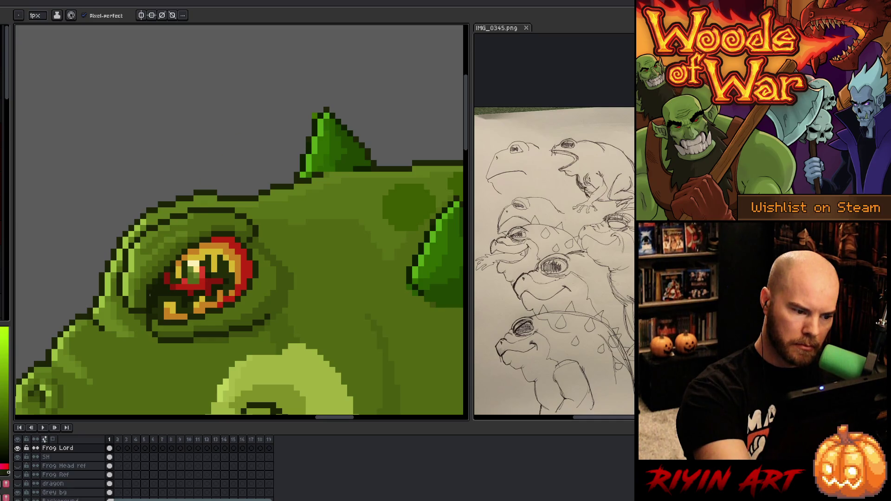
key(alt)
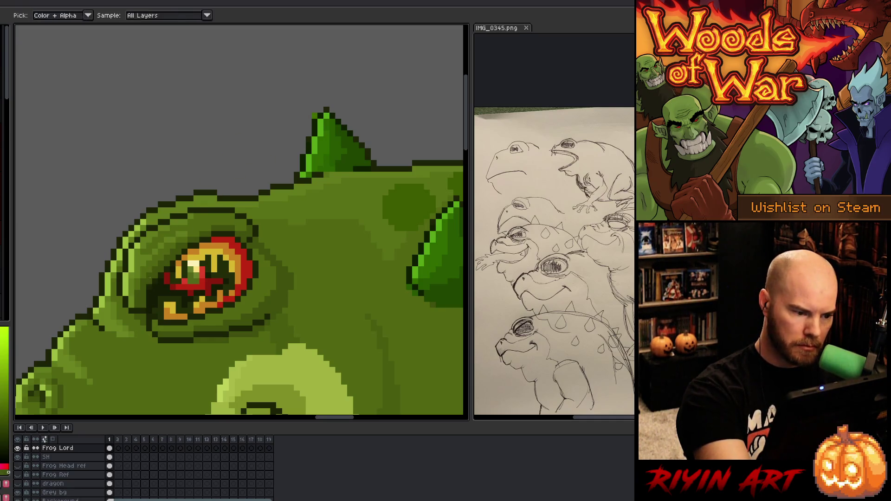
key(alt)
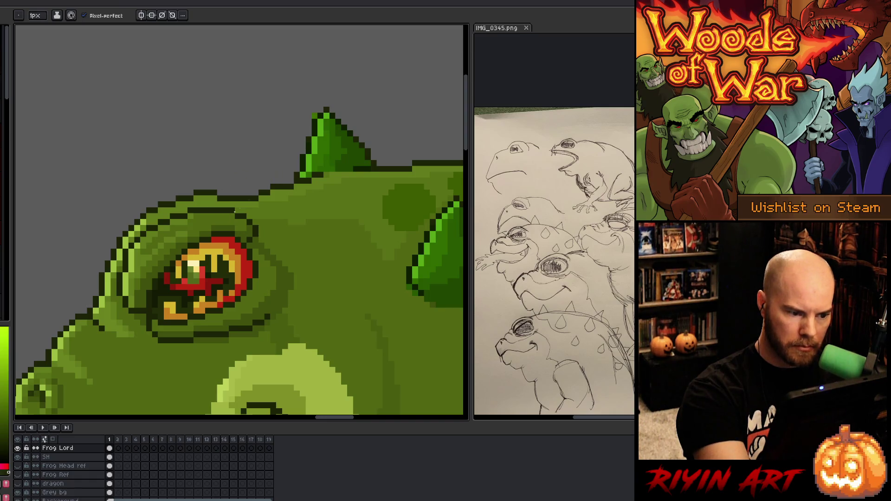
Step: Save the frog lord artwork
key(ctrl+s)
scroll(278, 231, down, 3)
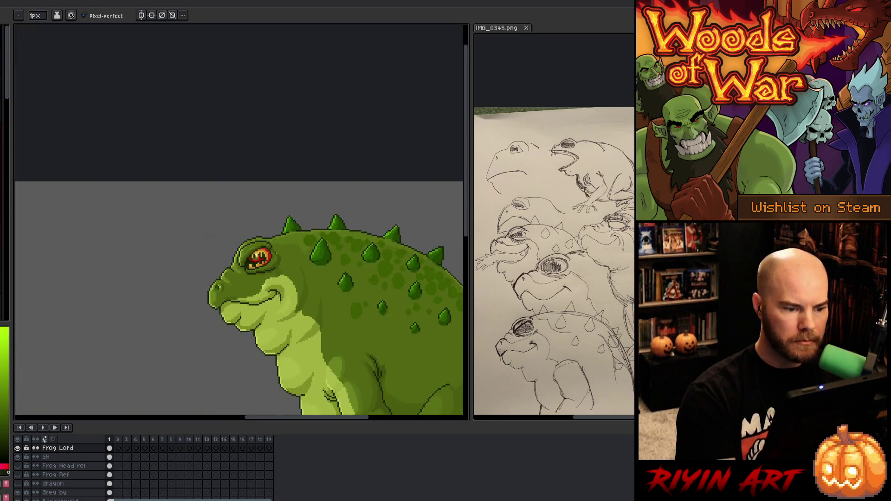
scroll(273, 268, down, 1)
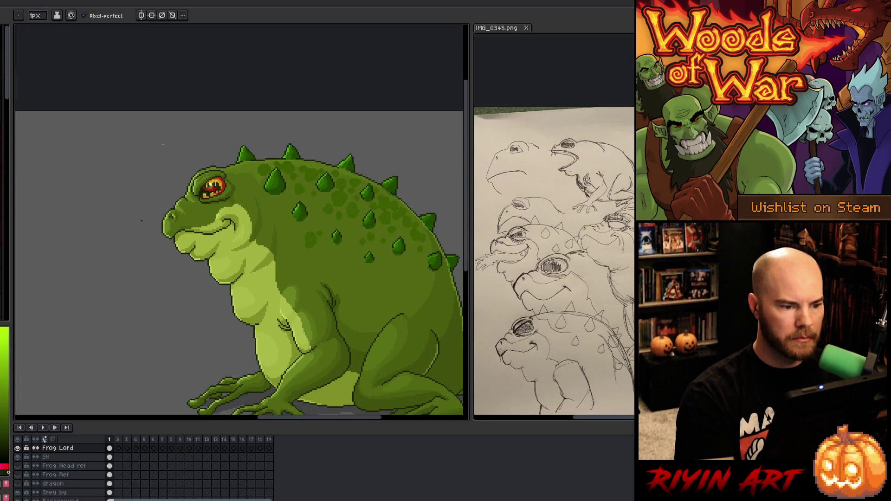
scroll(162, 145, up, 3)
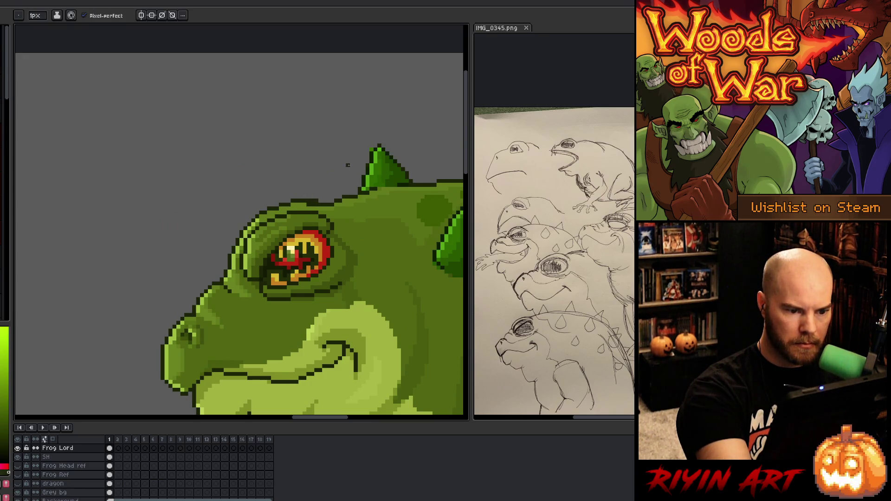
Step: Erase the stray dark outline pixels along the top of the frog's head
alt+click(344, 198)
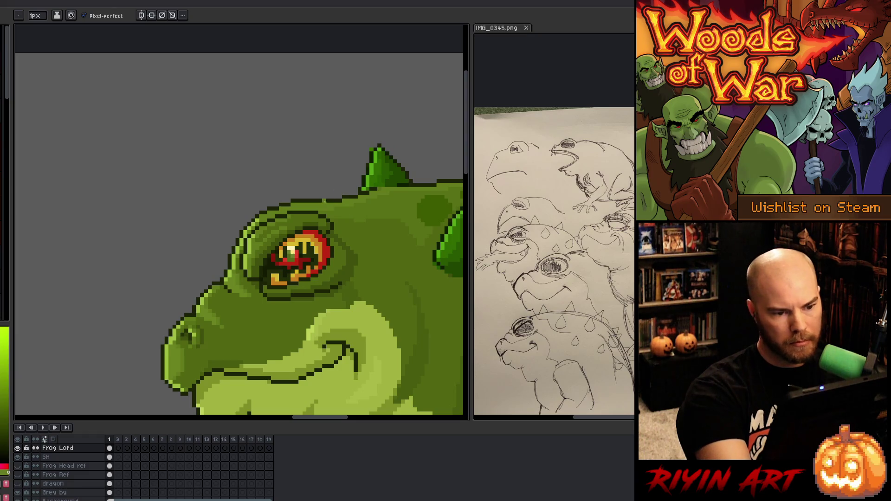
click(346, 200)
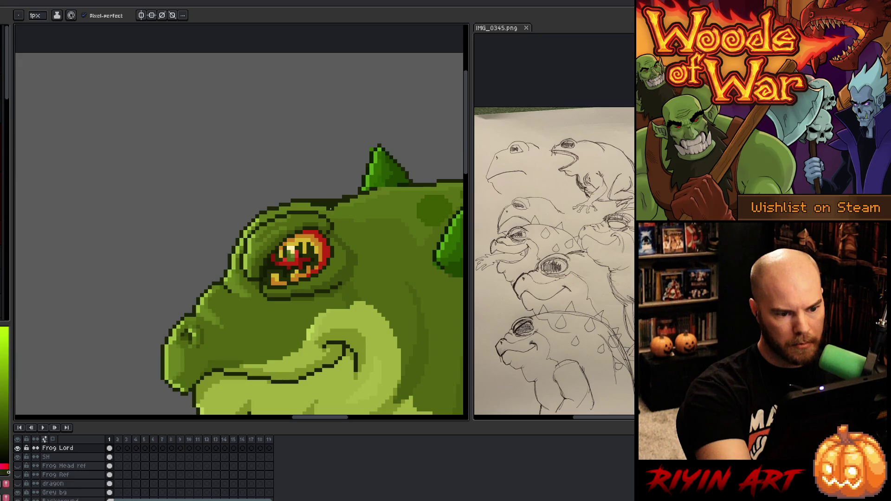
key(e)
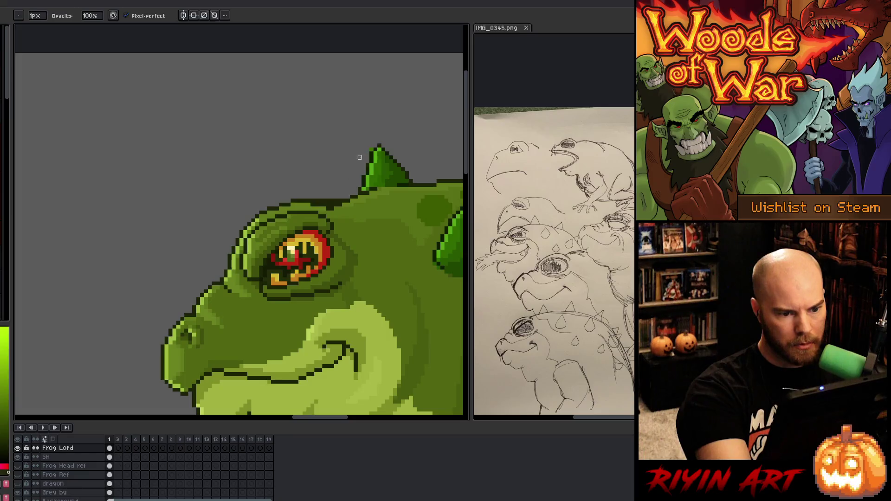
drag(340, 197, 313, 201)
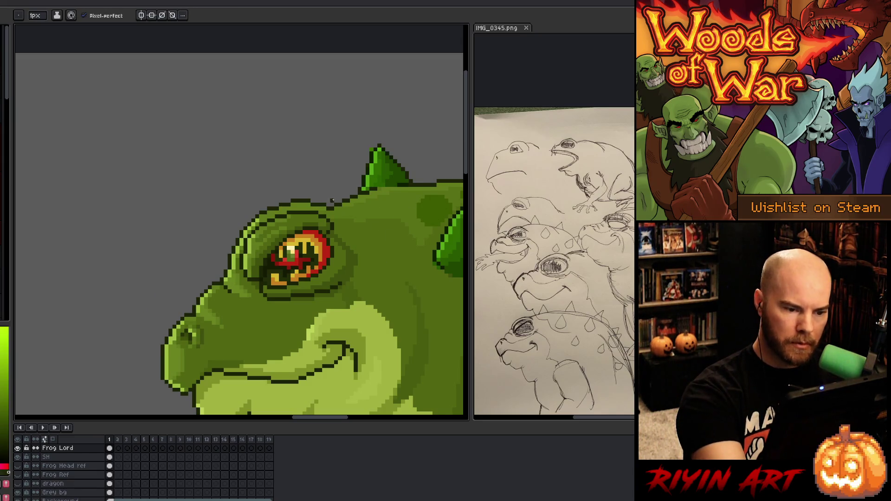
Step: Sample a green from the frog's skin and zoom back out
key(i)
key(alt)
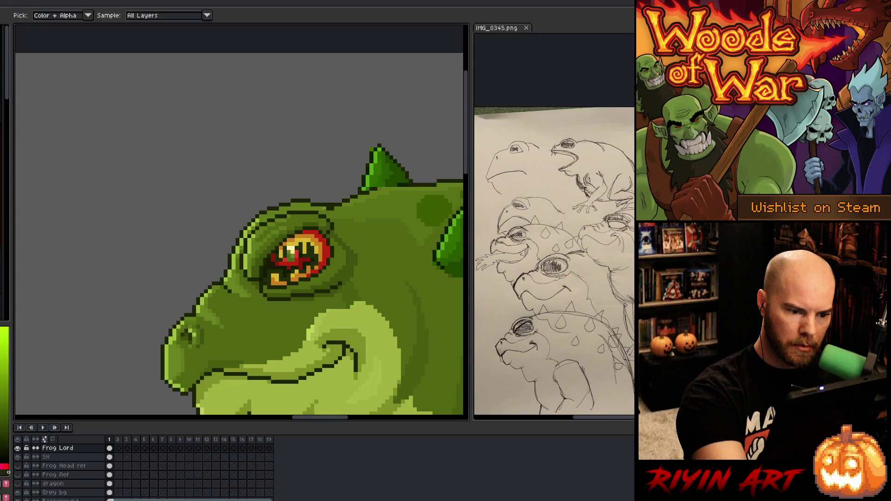
alt+click(341, 204)
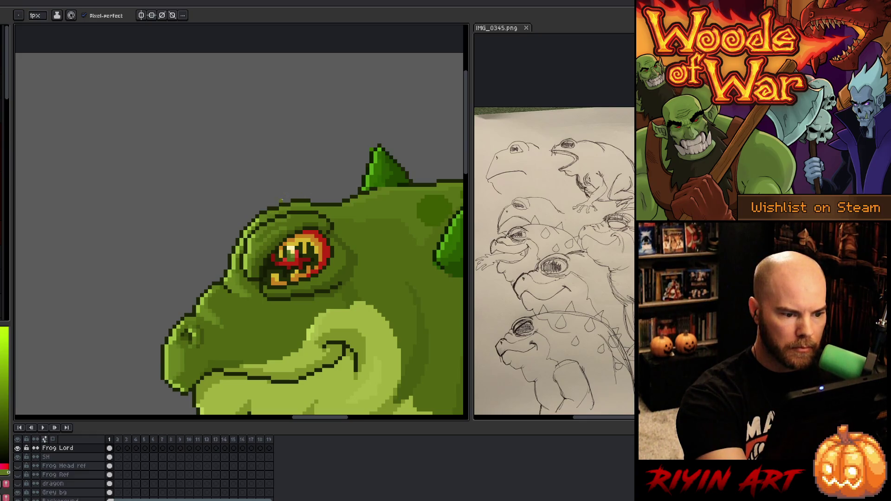
scroll(257, 253, down, 5)
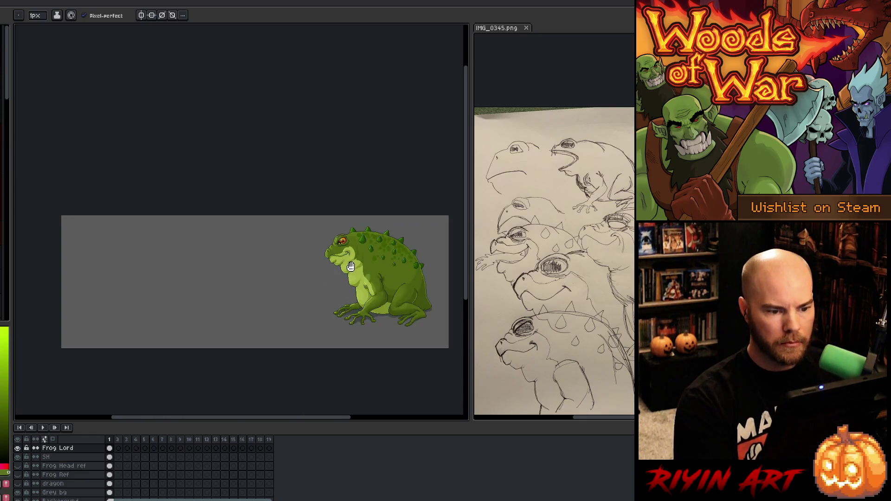
scroll(258, 253, up, 2)
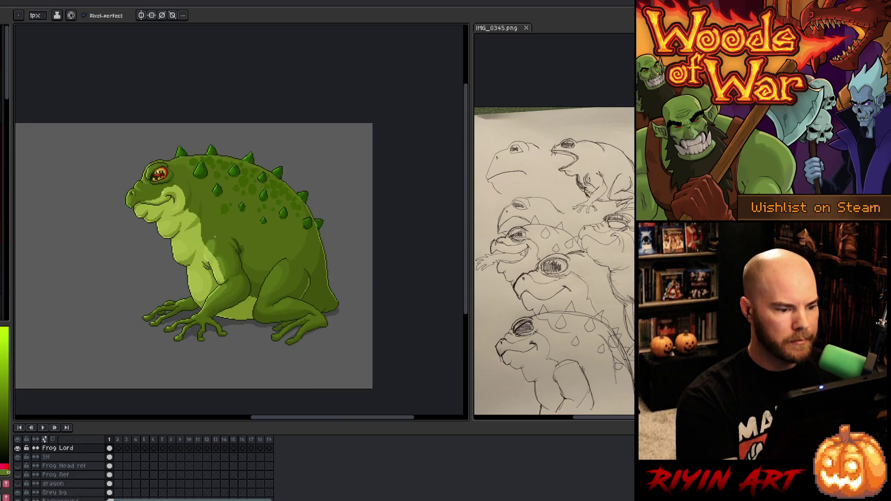
scroll(211, 235, up, 1)
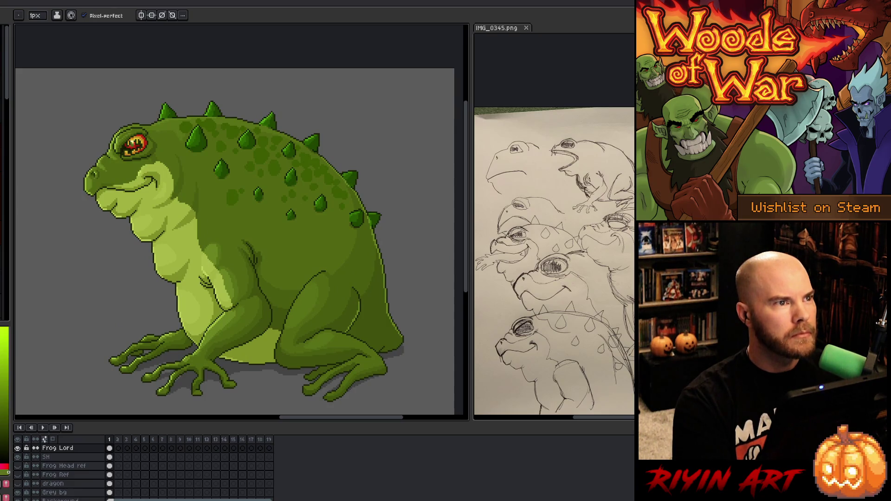
Step: Hide the Grey bg layer to reveal the forest and save the file
click(22, 499)
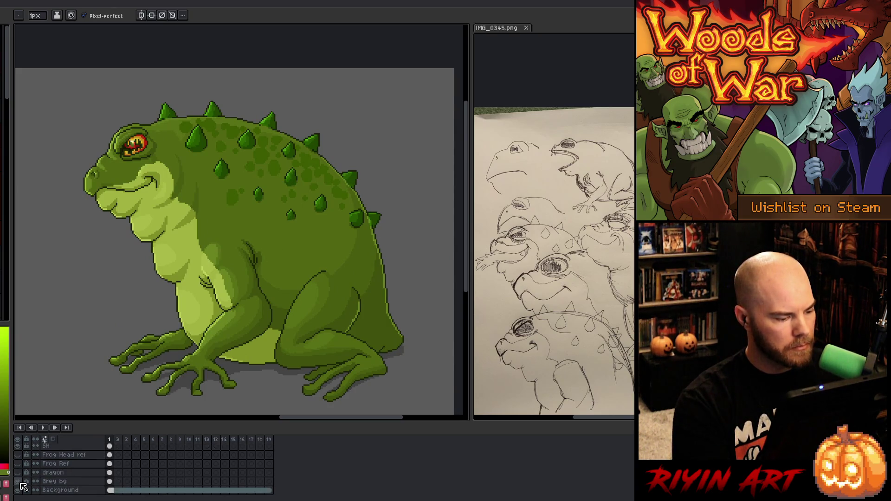
click(21, 483)
key(ctrl+s)
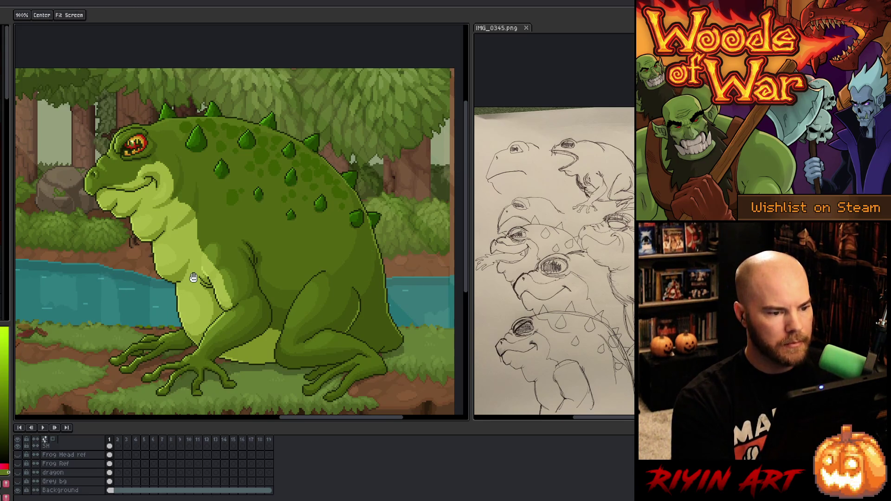
Step: Select the Frog Lord and SH cels in frame 1
scroll(117, 280, down, 2)
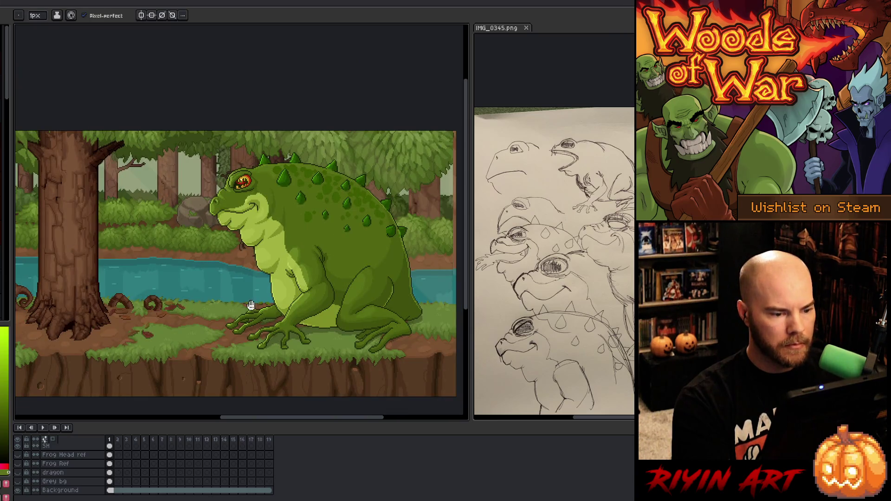
scroll(251, 305, right, 1)
scroll(106, 477, up, 2)
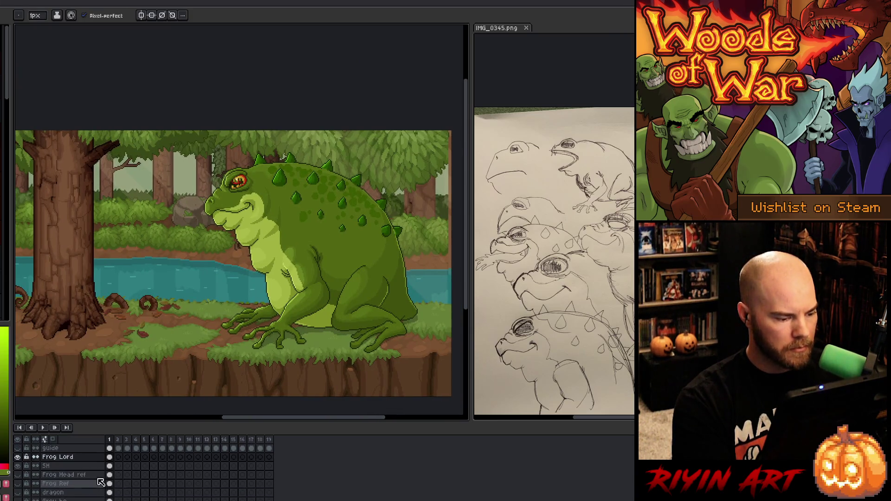
click(112, 466)
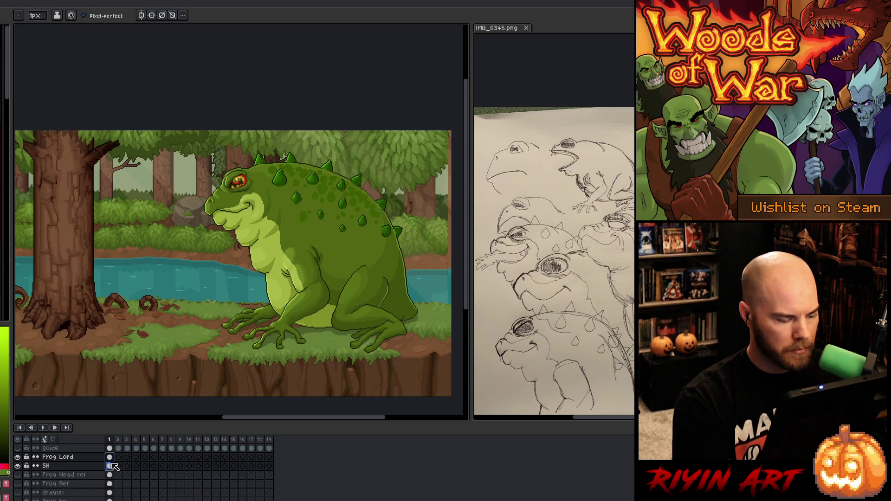
drag(112, 465, 118, 459)
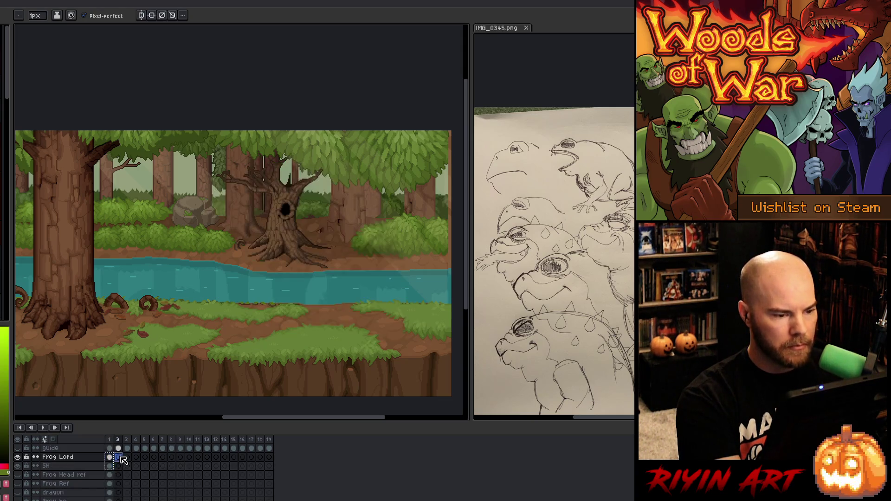
Step: Copy the frog cels into frame 2 and add a new empty layer above Frog Lord
drag(292, 246, 264, 256)
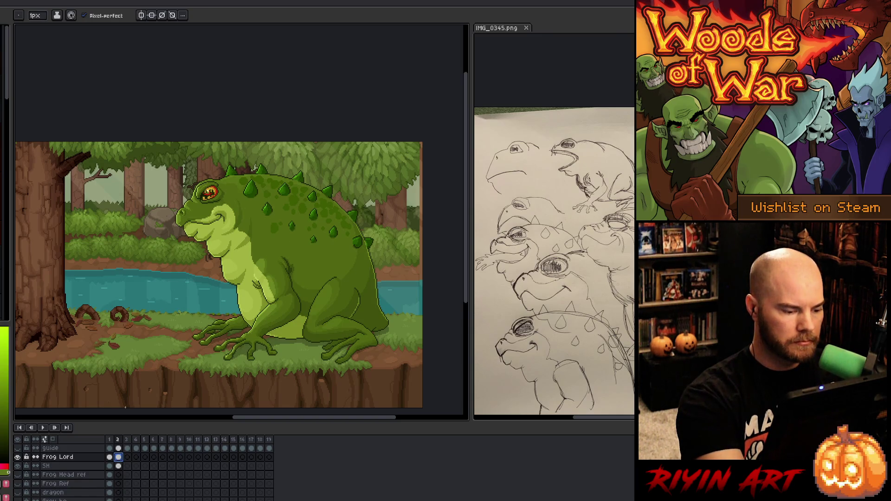
key(shift+n)
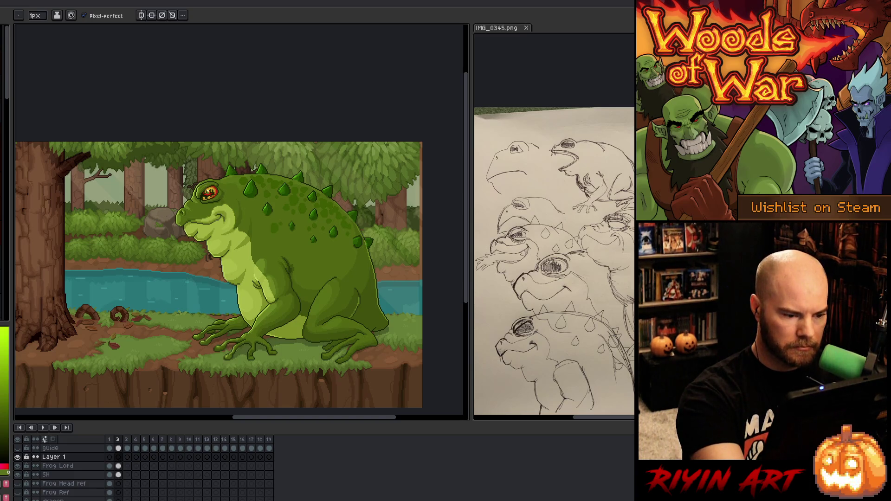
key(i)
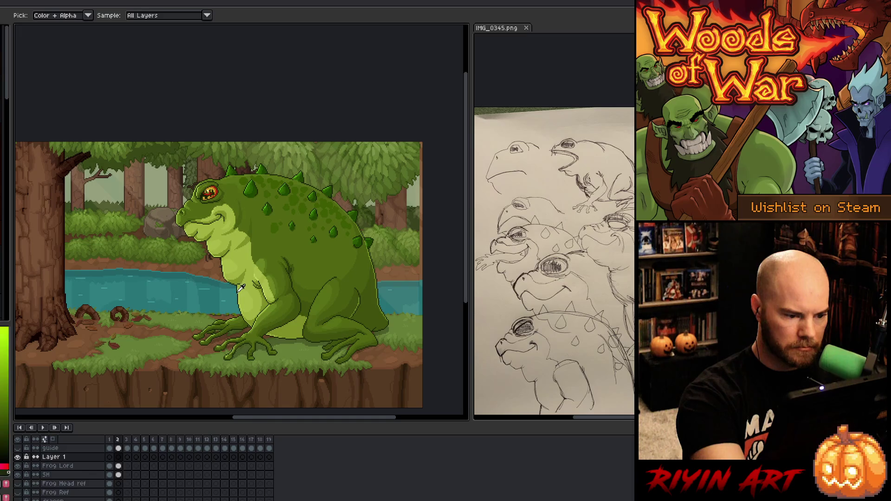
key(b)
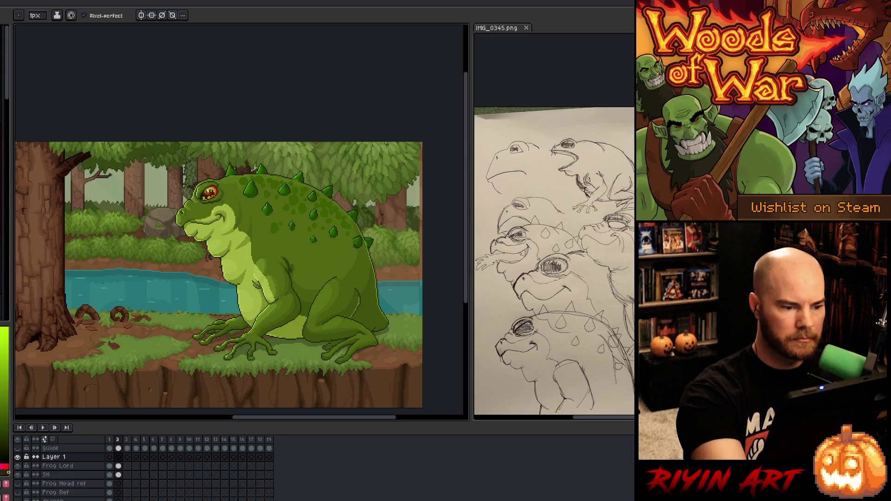
Step: Lasso the frog's head on the Frog Lord cel in frame 2
click(118, 466)
key(m)
mouse_move(213, 157)
mouse_down()
mouse_move(248, 174)
mouse_move(235, 234)
mouse_move(176, 170)
mouse_move(211, 158)
mouse_up()
Step: Cut the head out and paste it onto Layer 1, trying a first 28° tilt
key(Delete)
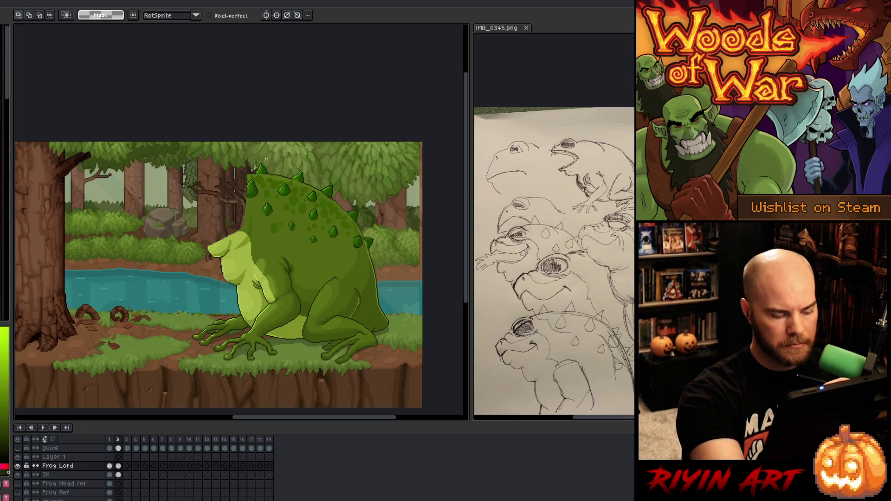
click(118, 457)
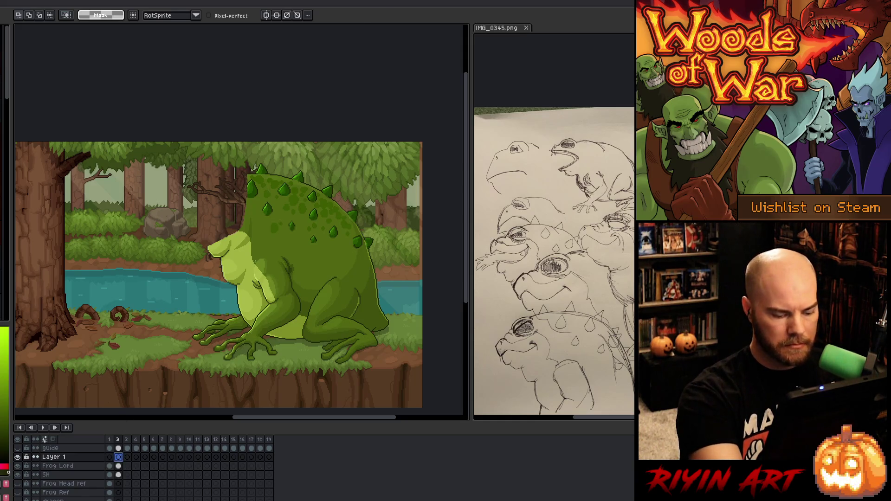
key(ctrl+v)
drag(253, 149, 286, 174)
mouse_move(224, 229)
mouse_down()
mouse_move(253, 196)
mouse_move(234, 201)
mouse_up()
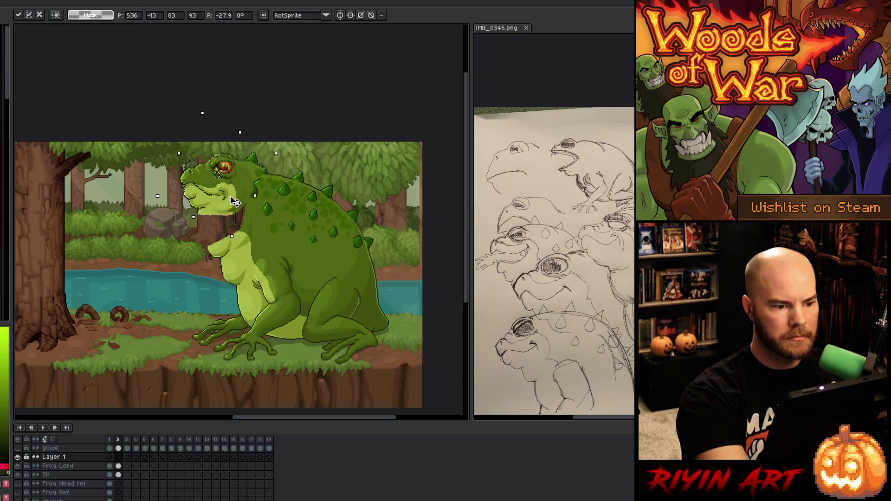
key(Return)
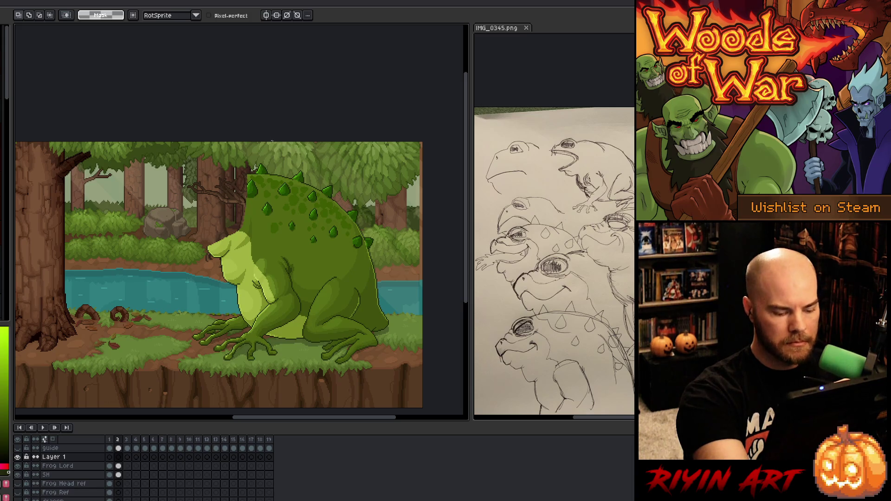
Step: Re-paste the head, tilt it about 47° upward and raise it above the body
key(ctrl+v)
drag(236, 195, 184, 188)
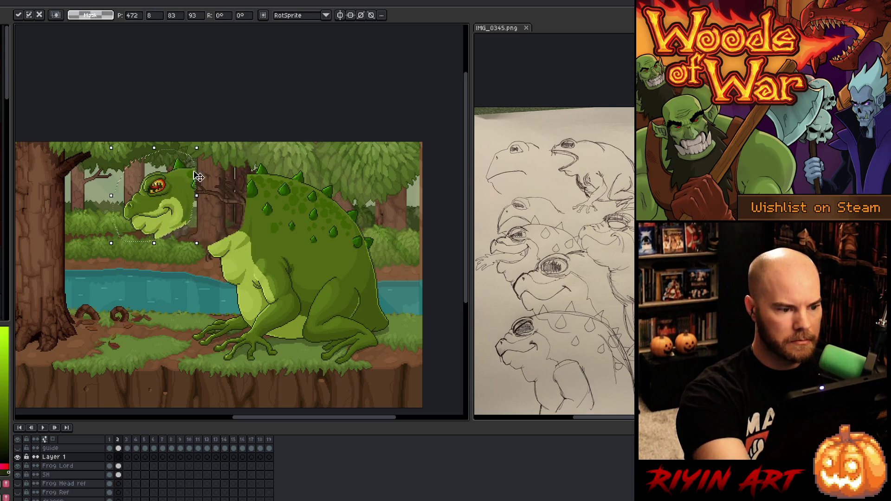
mouse_move(204, 146)
mouse_down()
mouse_move(239, 216)
mouse_move(241, 200)
mouse_up()
mouse_move(177, 220)
mouse_down()
mouse_move(257, 183)
mouse_move(230, 191)
mouse_move(202, 183)
mouse_move(177, 198)
mouse_up()
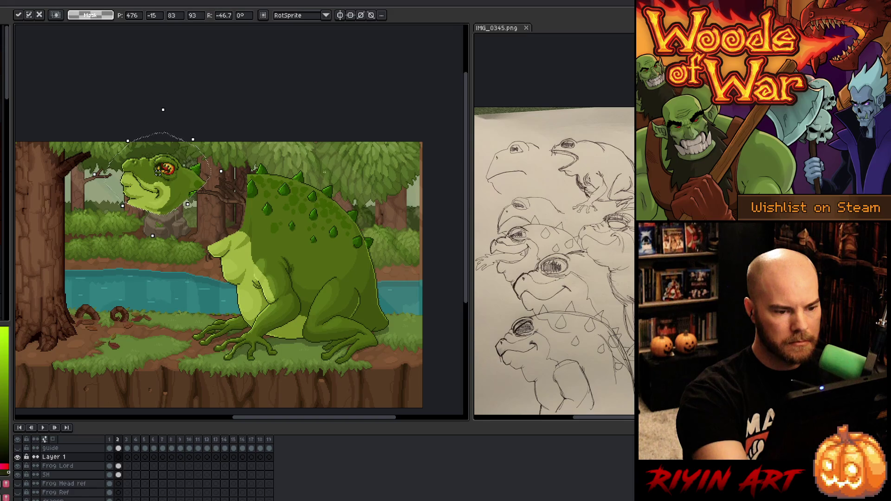
click(267, 151)
Step: Lasso the frog's spiky back on the Frog Lord layer
drag(289, 164, 269, 223)
mouse_move(327, 158)
mouse_down()
mouse_move(371, 219)
mouse_move(345, 250)
mouse_move(295, 255)
mouse_up()
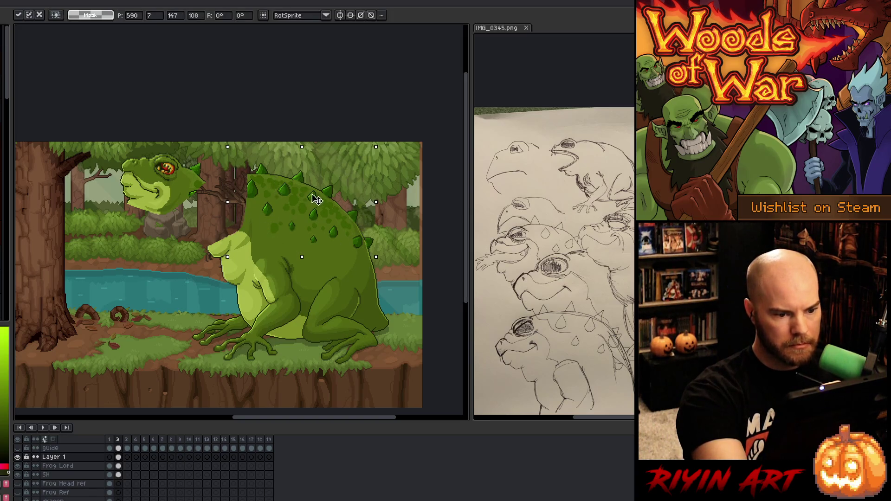
mouse_move(311, 157)
mouse_down()
mouse_move(290, 201)
mouse_move(307, 218)
mouse_move(333, 206)
mouse_move(407, 211)
mouse_up()
key(alt+Down)
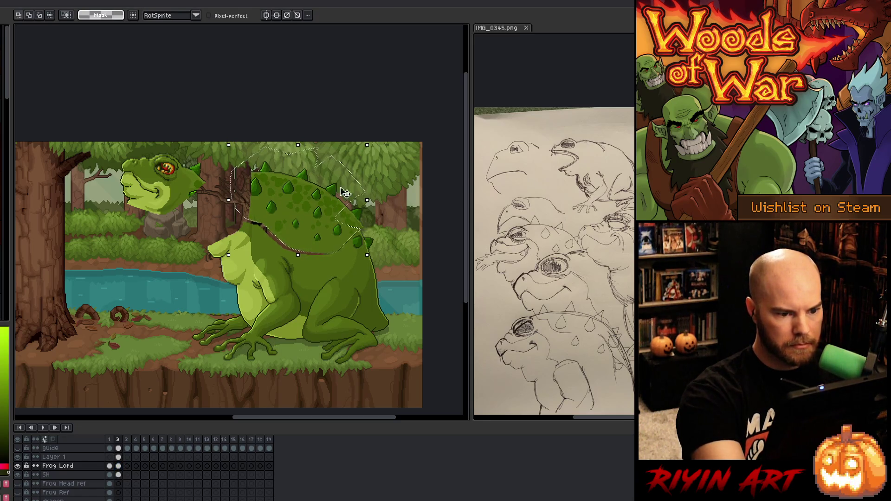
Step: Reshape the back selection and nudge sections of the spiky back into place
click(332, 207)
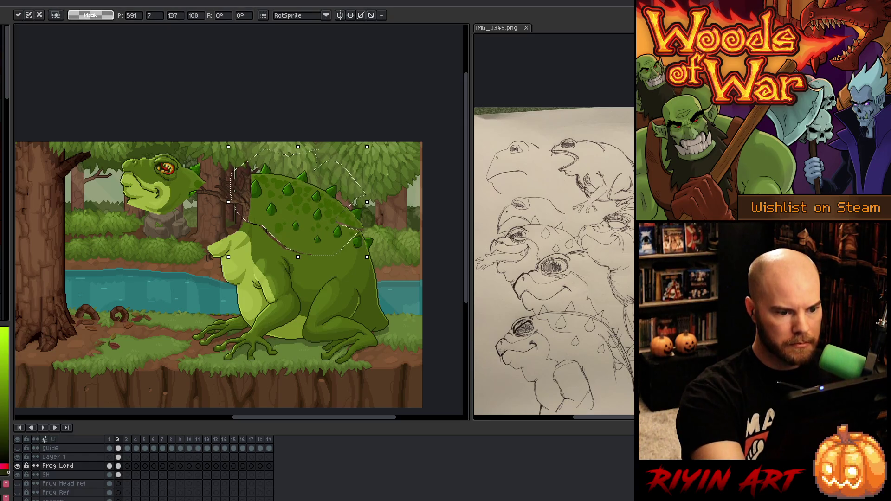
click(392, 225)
drag(346, 273, 335, 272)
key(alt)
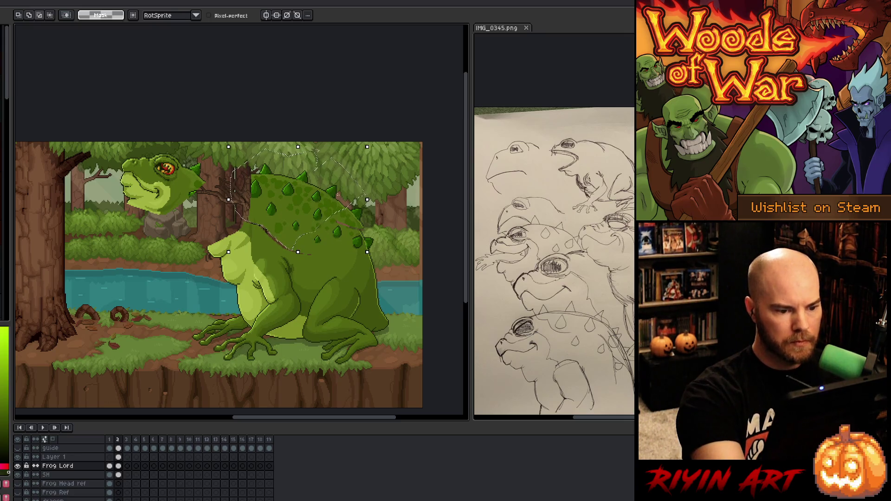
drag(314, 203, 317, 202)
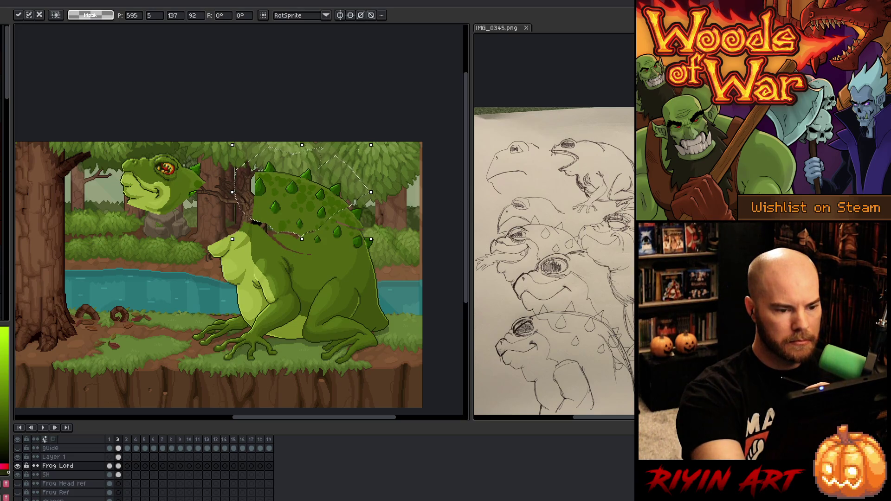
key(Return)
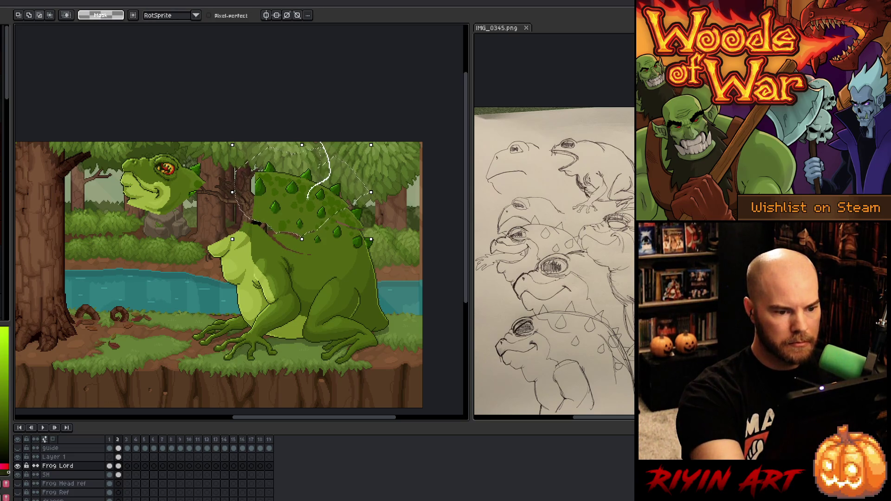
drag(320, 242, 391, 222)
drag(301, 192, 305, 191)
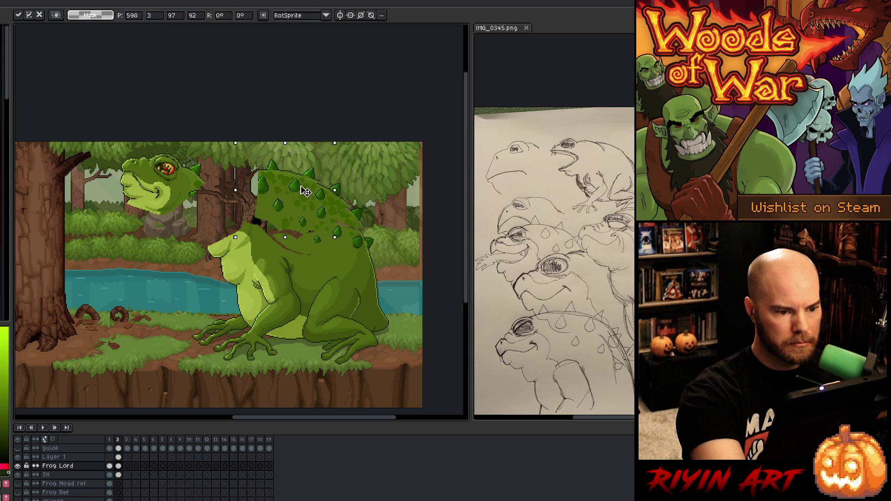
mouse_move(355, 136)
mouse_down()
mouse_move(334, 143)
mouse_move(372, 158)
mouse_up()
drag(288, 231, 298, 232)
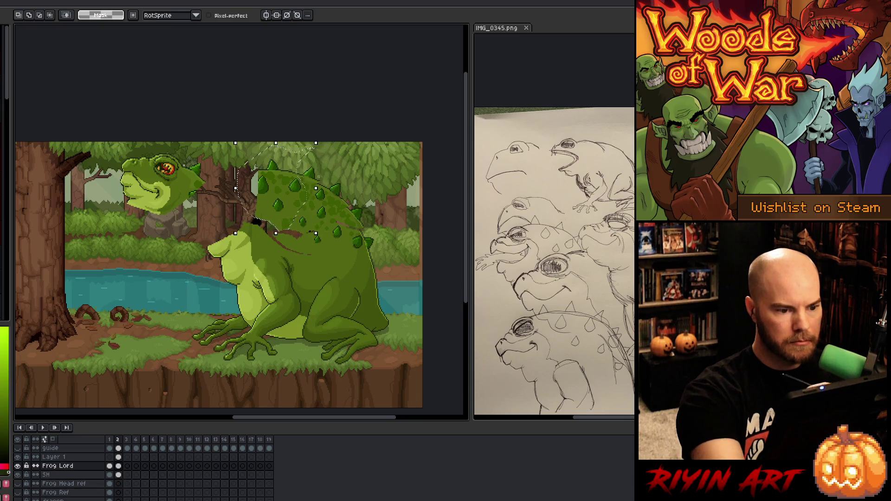
click(298, 205)
Step: Select the upper back, tilt it about -9.7° and nudge it down a few pixels
drag(299, 175, 361, 176)
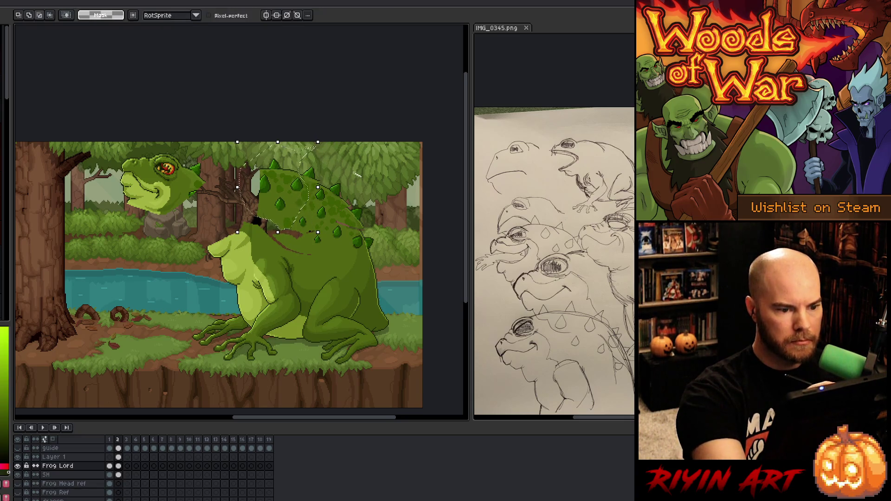
drag(301, 215, 296, 219)
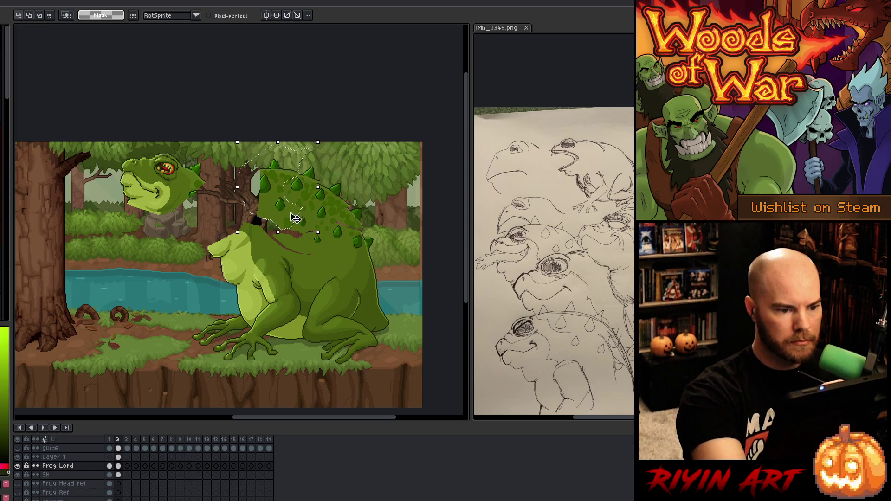
click(296, 219)
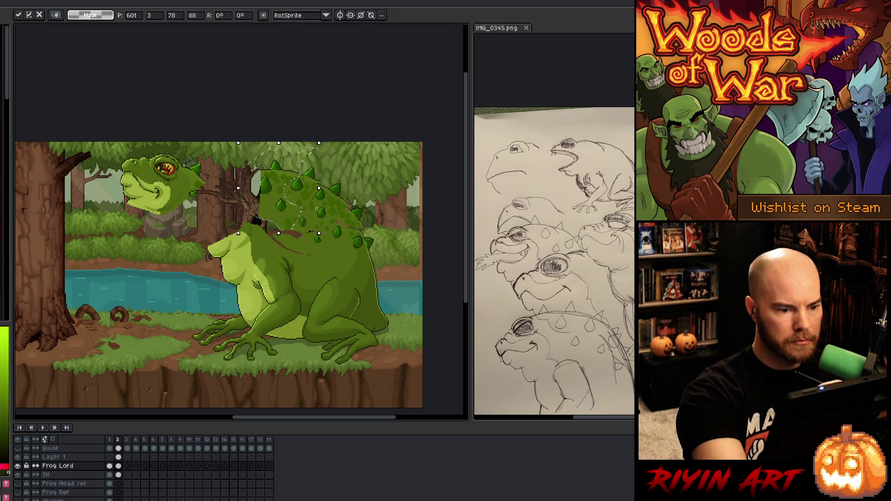
drag(279, 223, 286, 188)
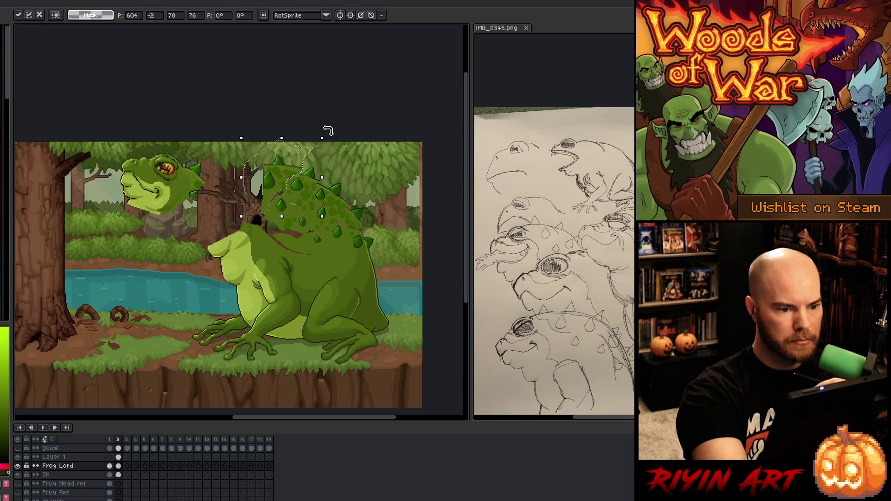
drag(333, 137, 332, 140)
drag(298, 174, 297, 177)
key(Return)
Step: Move the head on Layer 1 up onto the body's raised neck
mouse_move(204, 135)
mouse_down()
mouse_move(139, 186)
mouse_move(211, 189)
mouse_up()
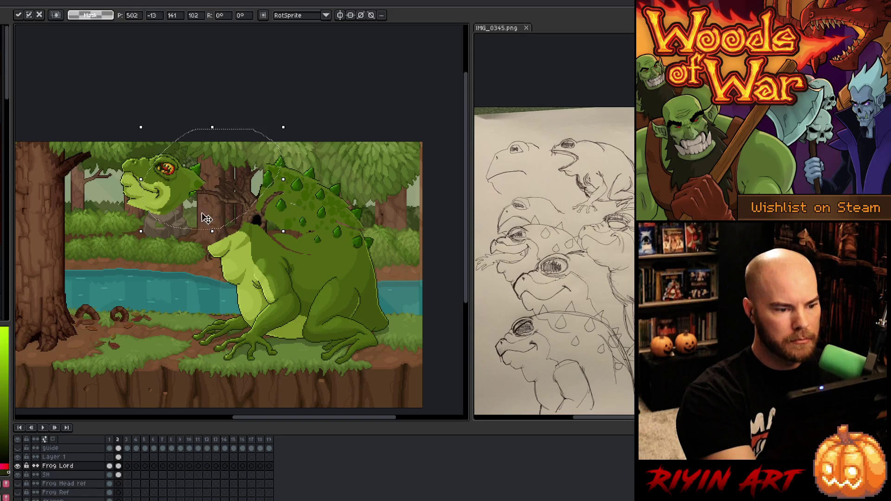
click(118, 457)
mouse_move(163, 198)
mouse_down()
mouse_move(225, 181)
mouse_move(207, 204)
mouse_up()
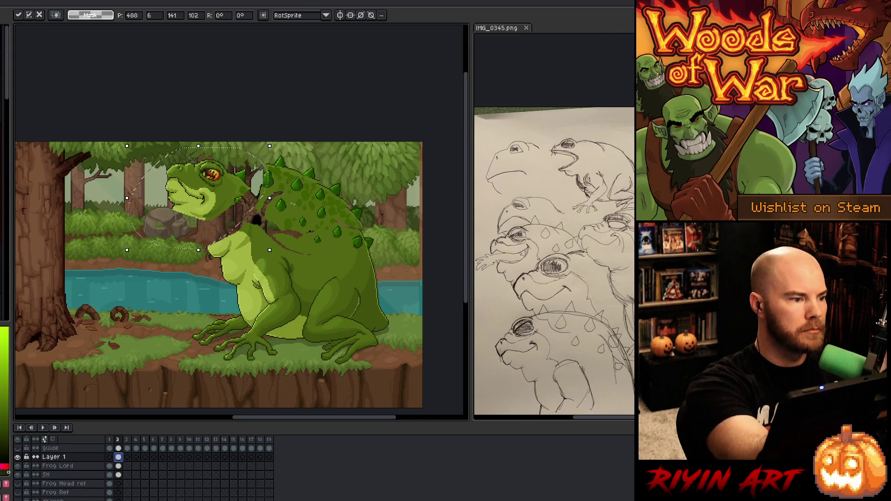
Step: Set the canvas height to 320 px, anchored at the bottom
key(c)
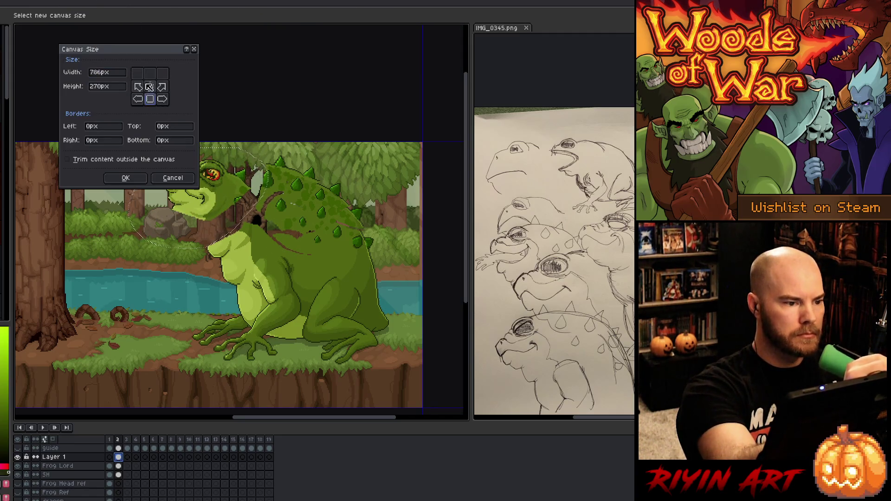
click(111, 86)
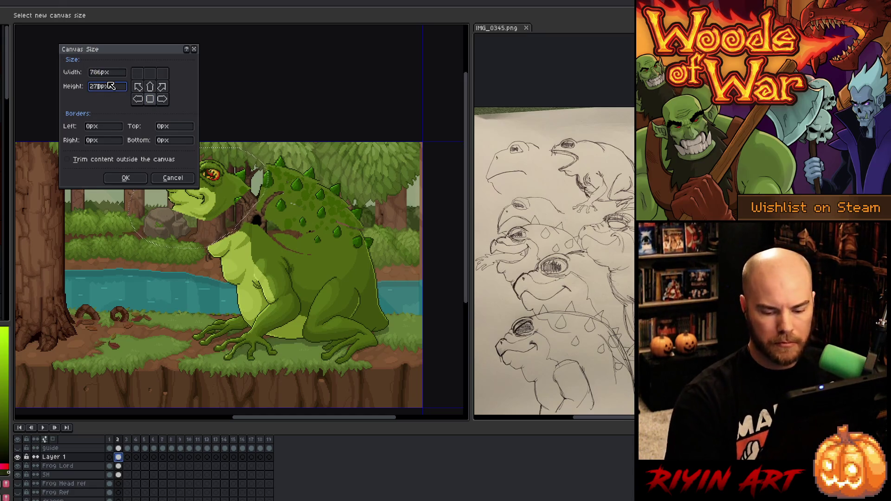
text(20)
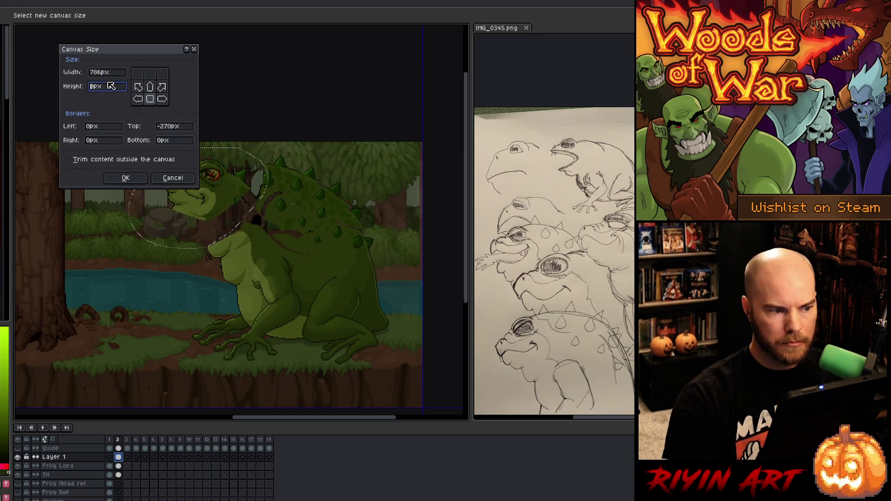
key(BackSpace)
key(BackSpace)
text(320)
key(Return)
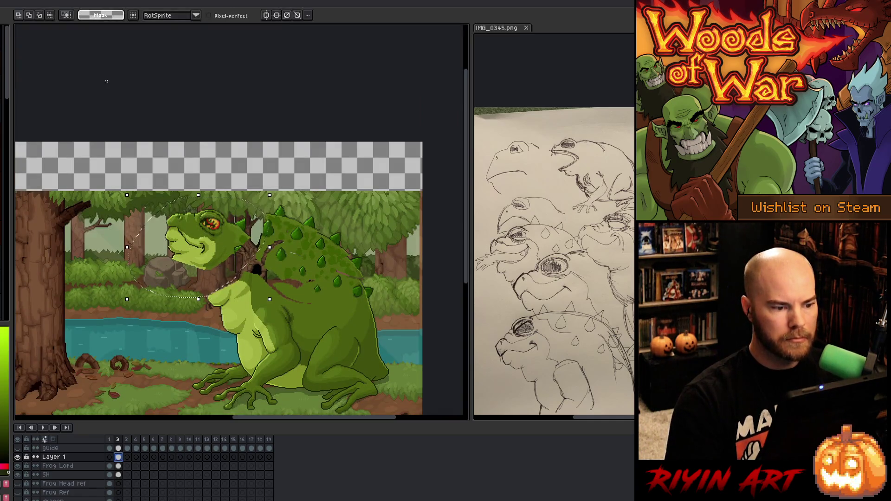
Step: Fill the transparent top strip on frame 1's Background with a sampled green
scroll(120, 495, down, 3)
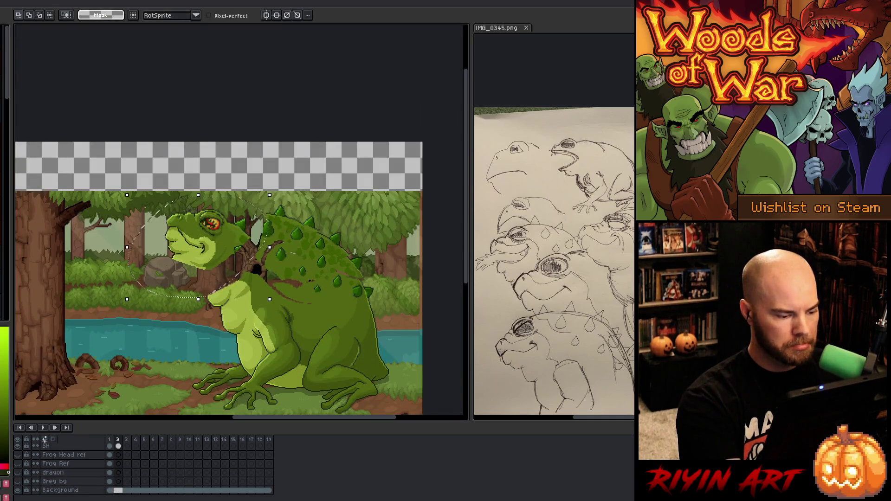
click(110, 490)
key(i)
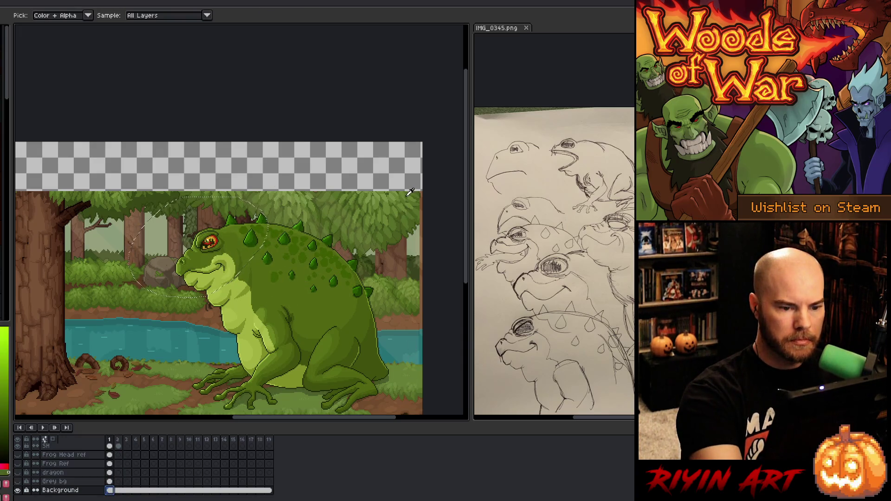
key(ctrl+d)
key(w)
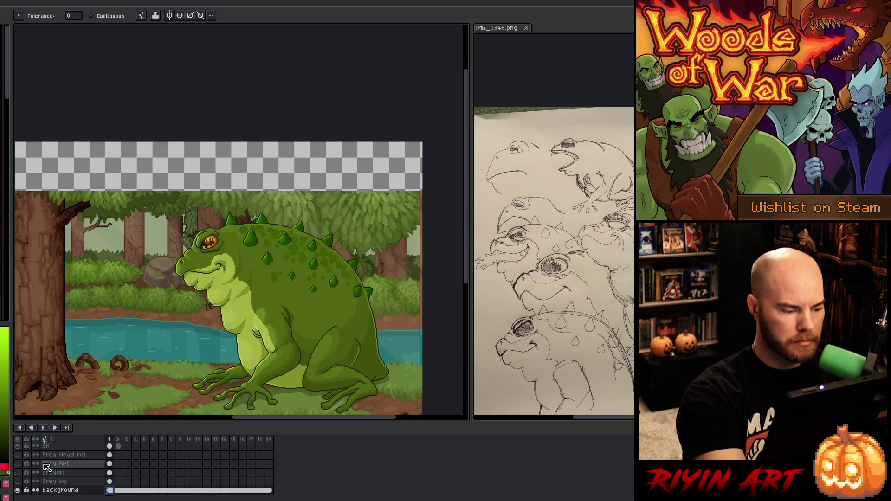
click(18, 482)
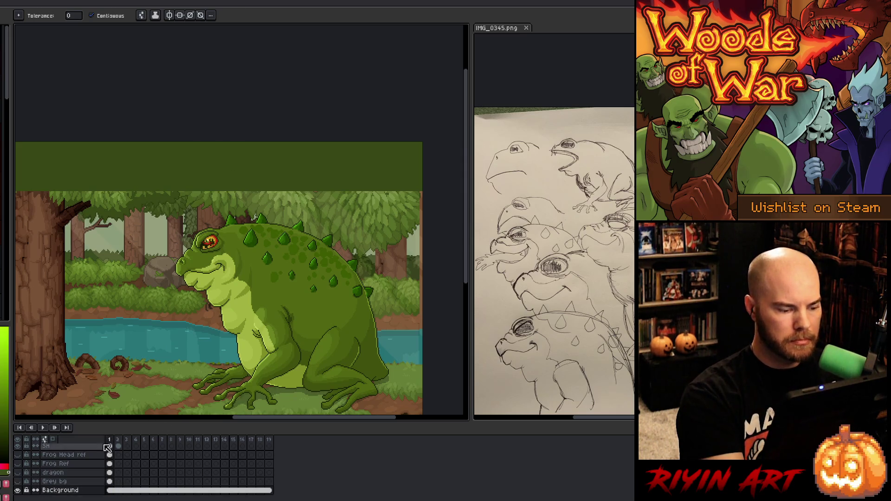
key(i)
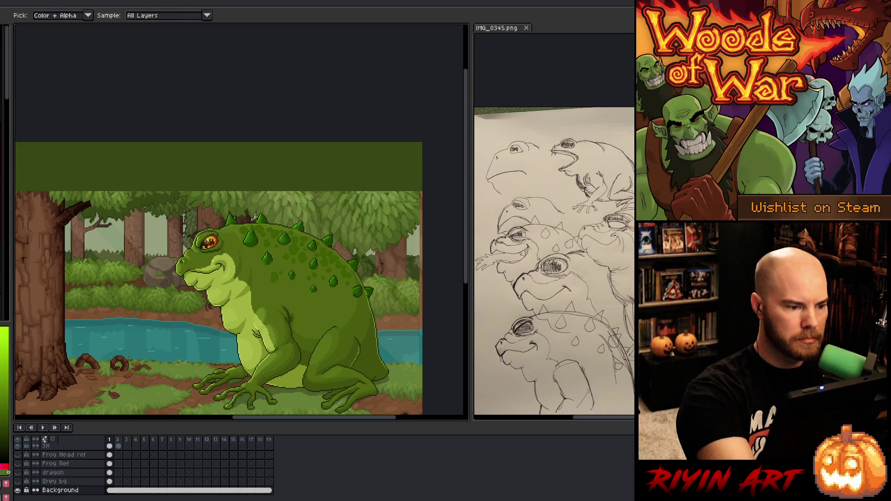
key(w)
key(f)
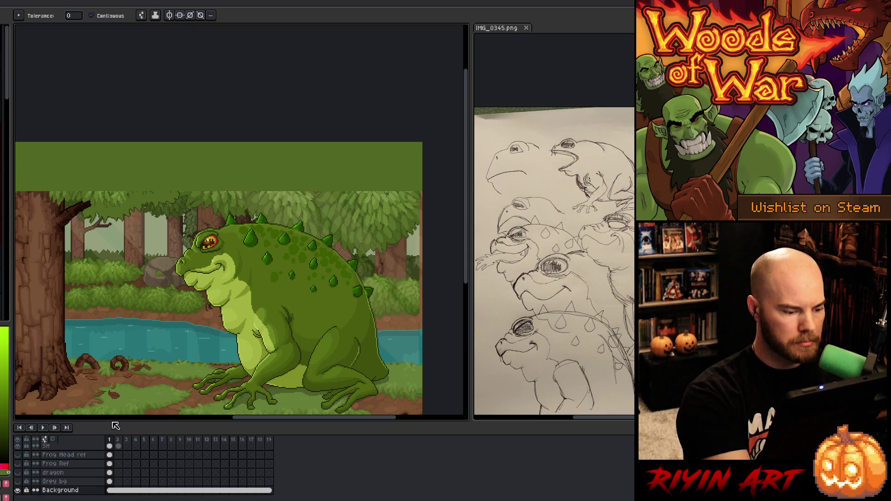
scroll(120, 466, up, 3)
Step: On Layer 1 frame 2, select the frog's head and move it up and right
click(119, 458)
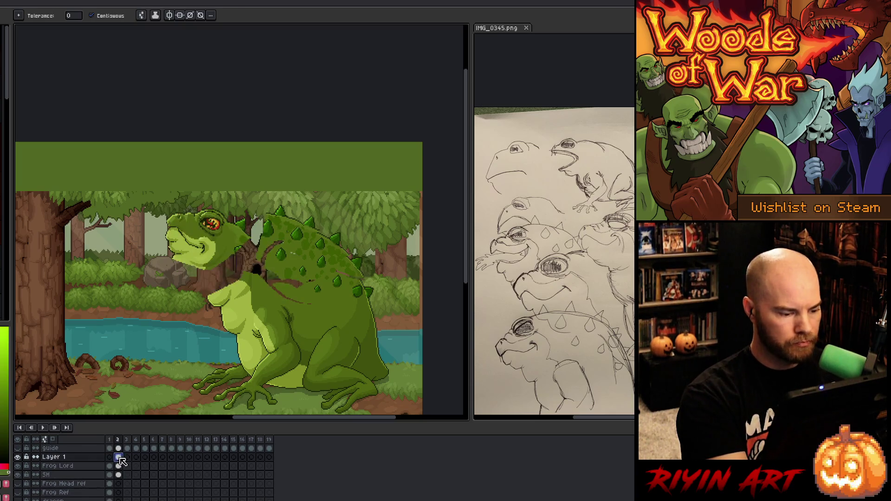
key(q)
mouse_move(254, 214)
mouse_down()
mouse_move(255, 234)
mouse_move(153, 260)
mouse_move(254, 204)
mouse_up()
drag(203, 265, 218, 241)
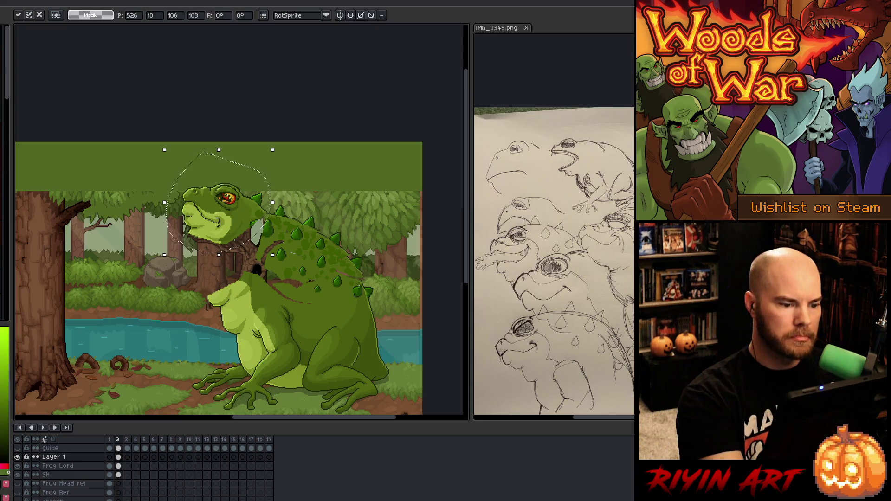
Step: Nudge the head up-right, then shift the neck piece down 4 px and rotate it 23.2°
drag(223, 235, 234, 233)
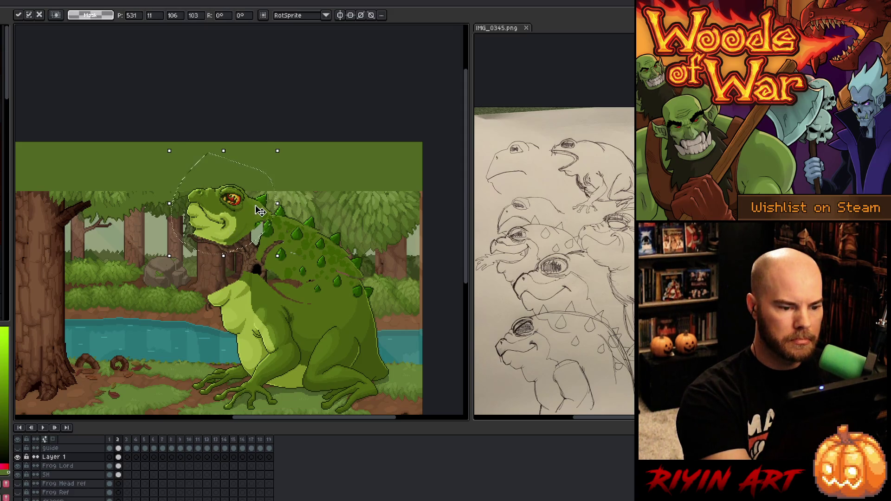
key(ctrl+d)
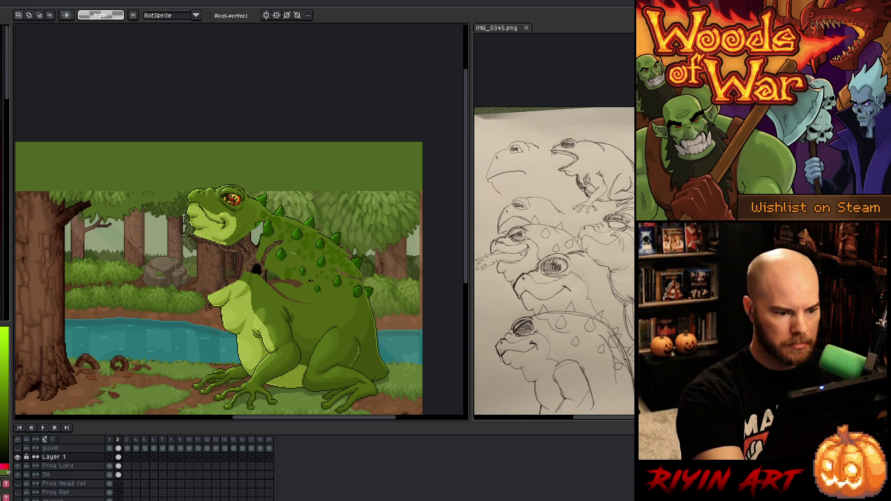
drag(261, 228, 263, 230)
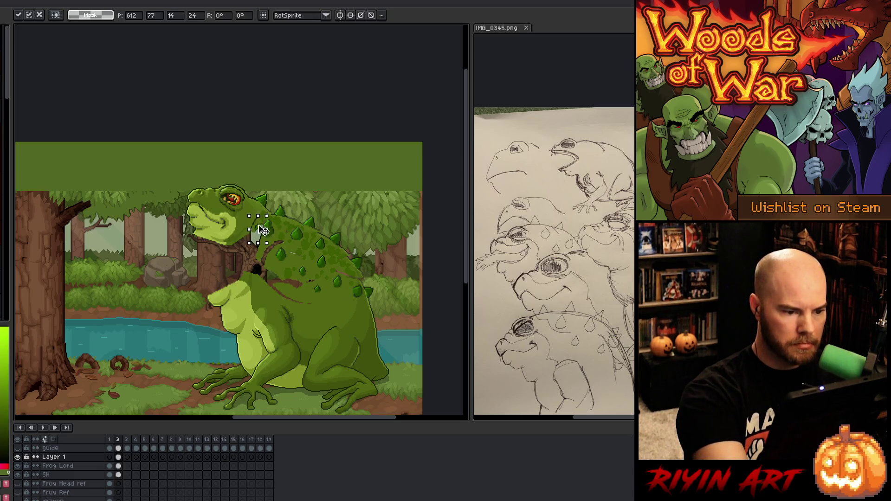
key(Return)
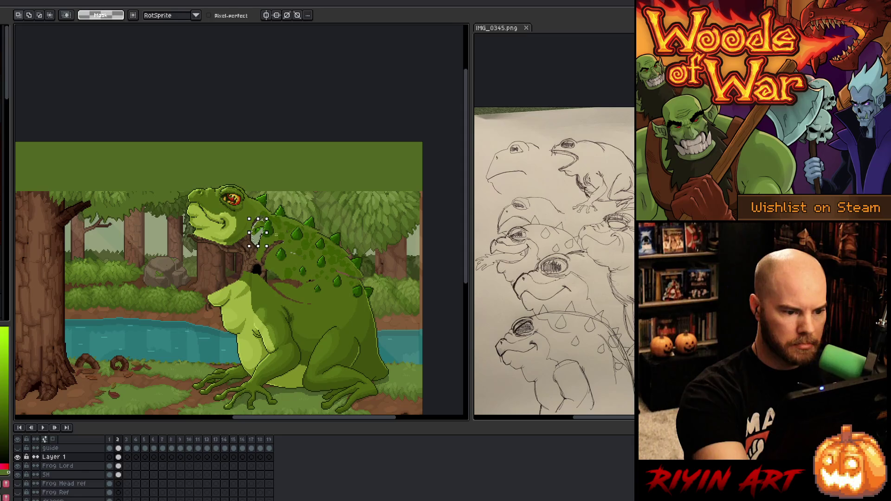
mouse_move(273, 214)
mouse_down()
mouse_move(266, 209)
mouse_move(265, 230)
mouse_up()
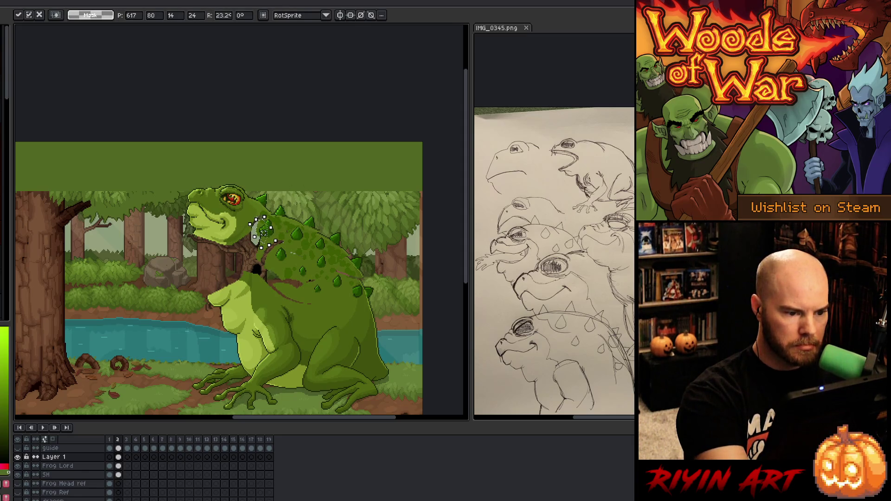
click(303, 178)
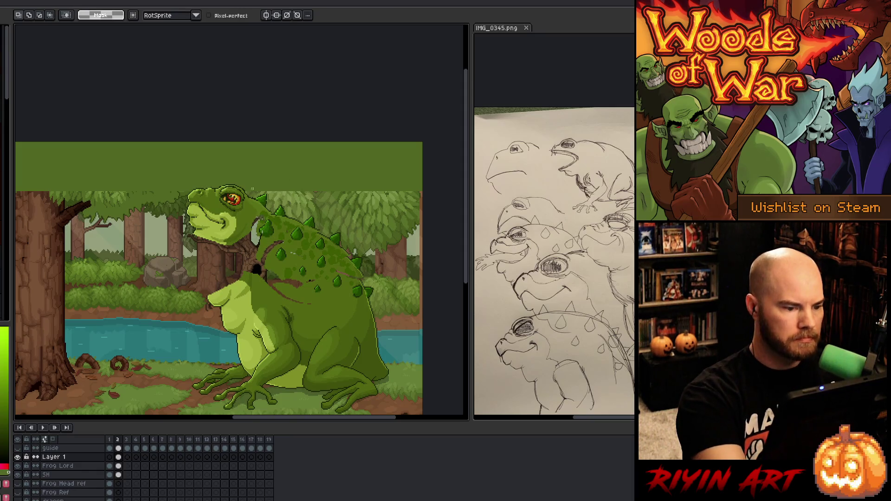
key(b)
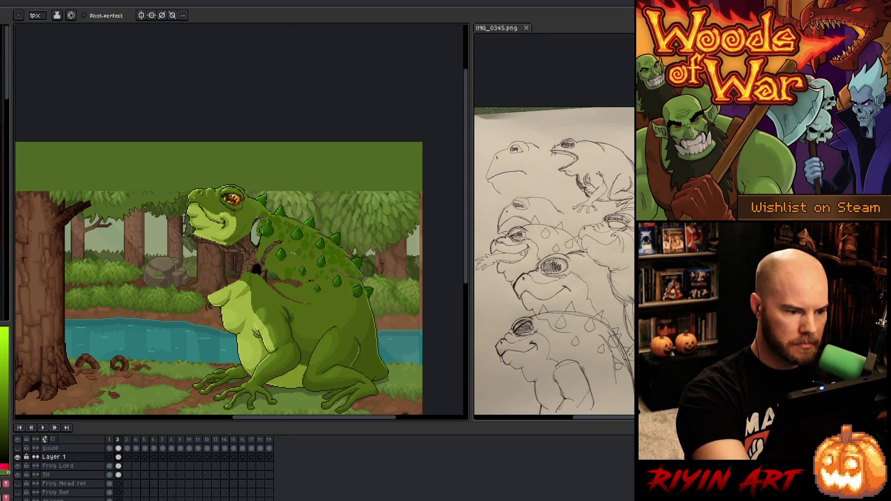
Step: With a 1px pixel-perfect pencil, draw a dark outline from the chest toward the front foot
alt+click(228, 220)
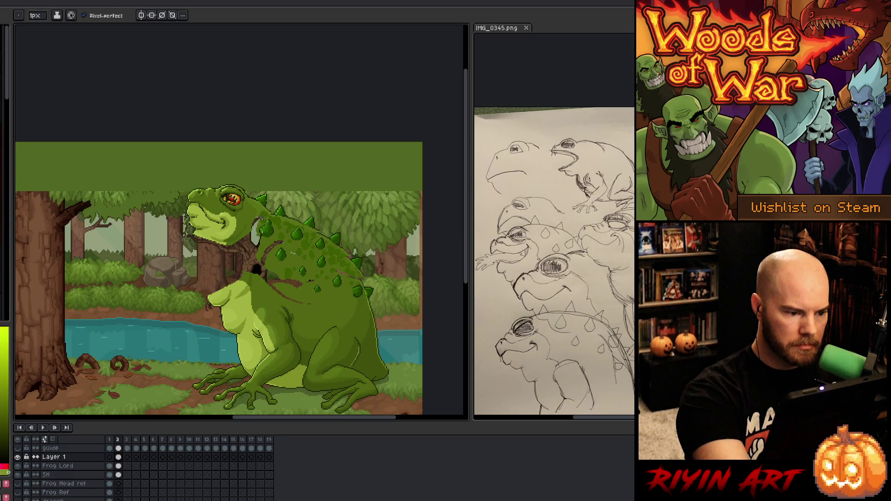
key(alt)
alt+click(228, 220)
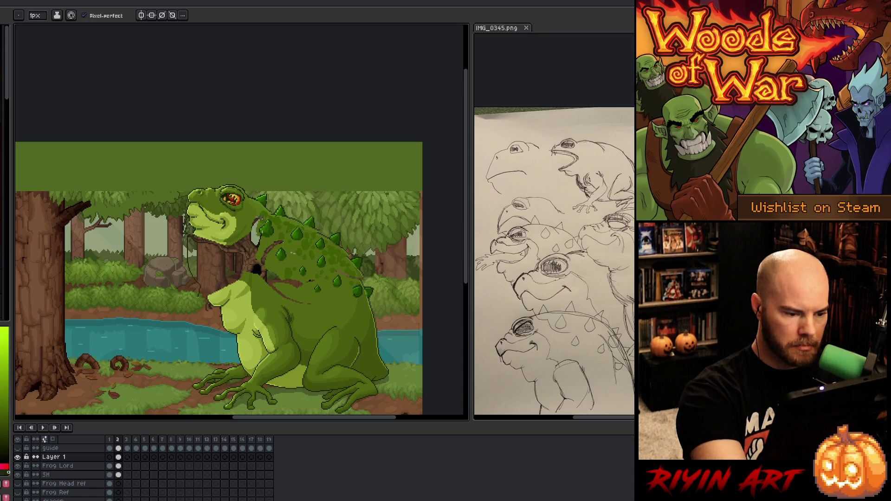
mouse_move(207, 319)
mouse_down()
mouse_move(216, 371)
mouse_move(229, 381)
mouse_up()
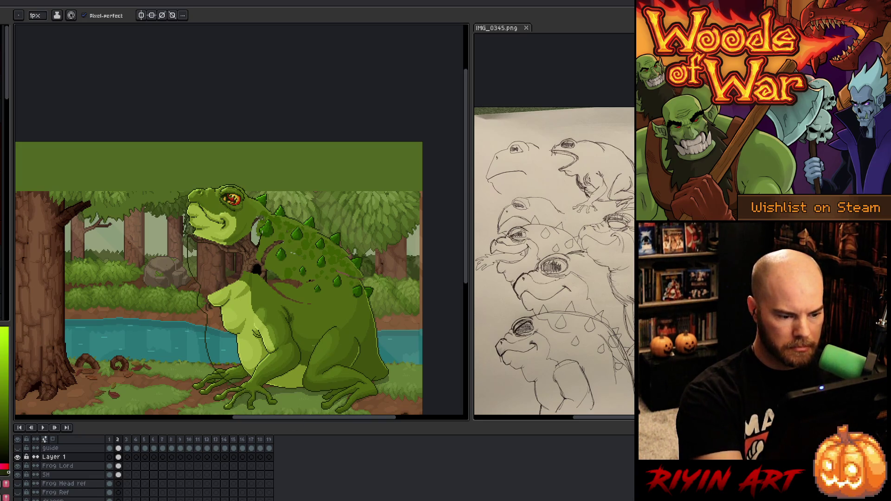
key(q)
mouse_move(211, 316)
mouse_down()
mouse_move(239, 408)
mouse_move(218, 320)
mouse_up()
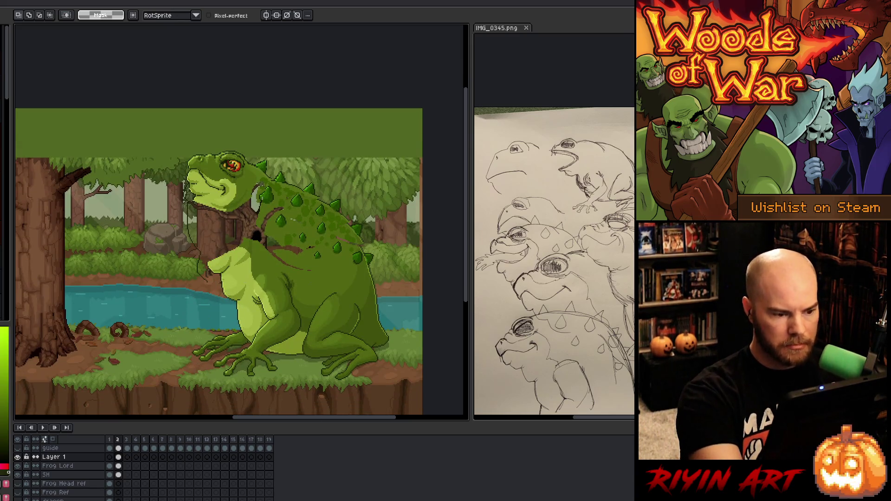
Step: Extend the dark outline along the frog's lower belly
key(ctrl+d)
key(b)
drag(280, 367, 313, 360)
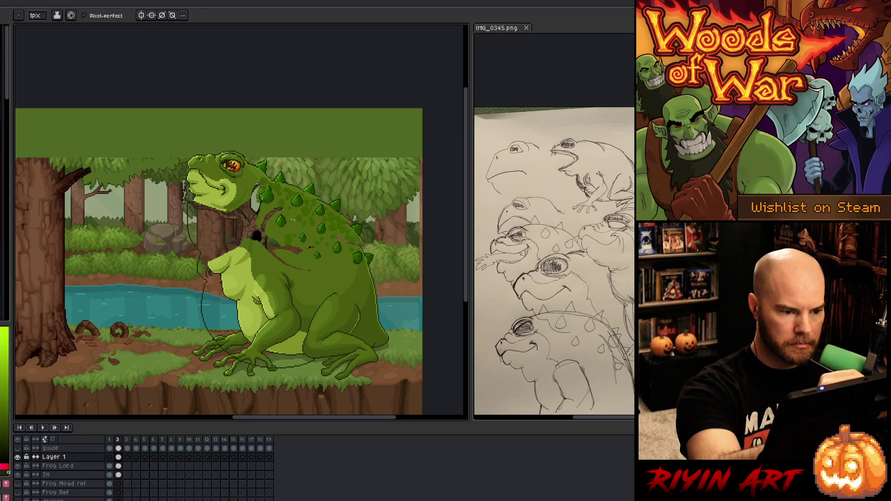
Step: On the Frog Lord layer, move the spiky back up and right with a slight tilt
click(118, 465)
key(q)
mouse_move(333, 175)
mouse_down()
mouse_move(399, 274)
mouse_move(383, 324)
mouse_move(355, 287)
mouse_move(276, 252)
mouse_move(254, 186)
mouse_move(276, 169)
mouse_up()
mouse_move(316, 223)
mouse_down()
mouse_move(343, 218)
mouse_move(329, 216)
mouse_up()
drag(416, 143, 430, 159)
drag(358, 245, 362, 248)
click(409, 268)
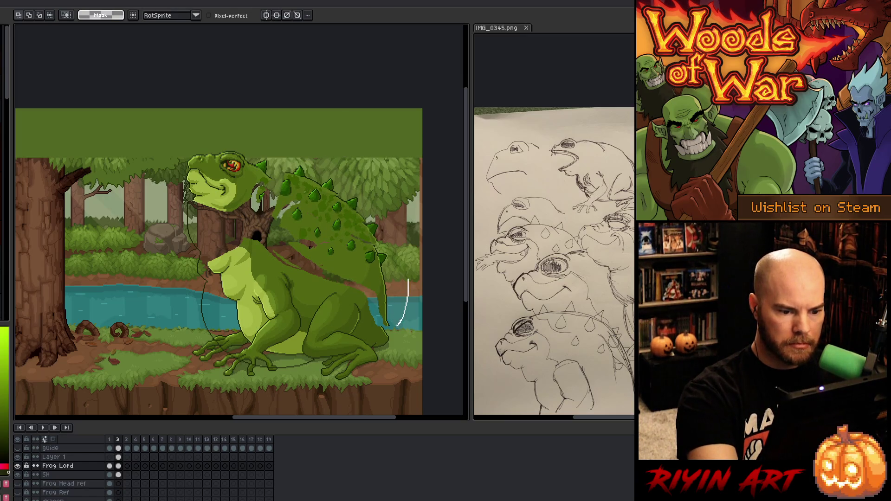
Step: Select the tail and squash its tip upward to shorten it
drag(376, 254, 394, 245)
drag(382, 297, 382, 300)
click(383, 297)
mouse_move(378, 249)
mouse_down()
mouse_move(385, 288)
mouse_move(371, 288)
mouse_move(380, 302)
mouse_up()
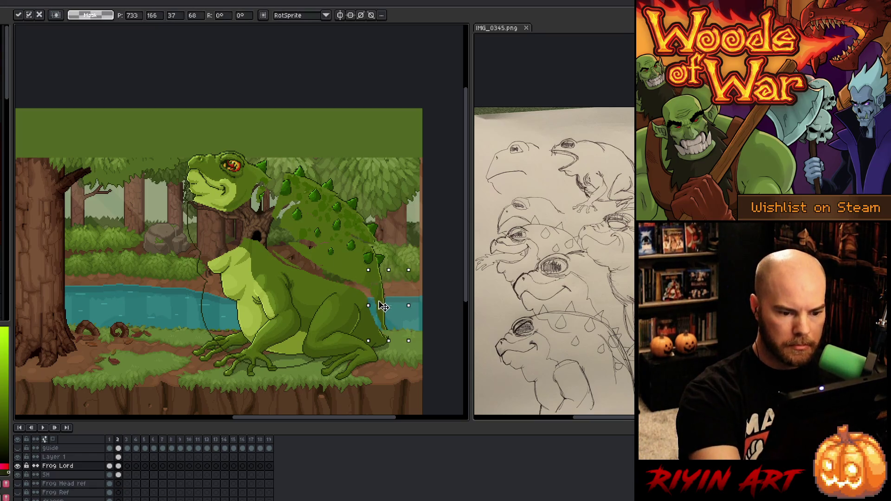
mouse_move(387, 341)
mouse_down()
mouse_move(382, 328)
mouse_move(391, 318)
mouse_move(387, 343)
mouse_up()
key(Return)
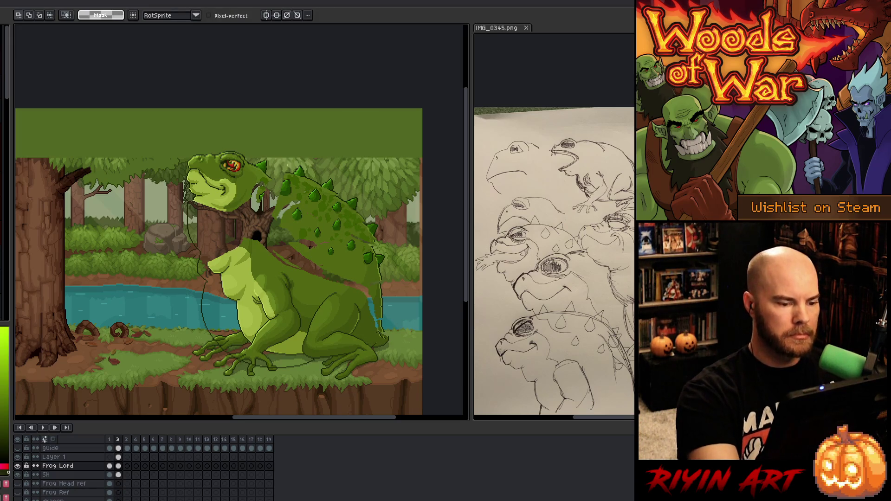
key(b)
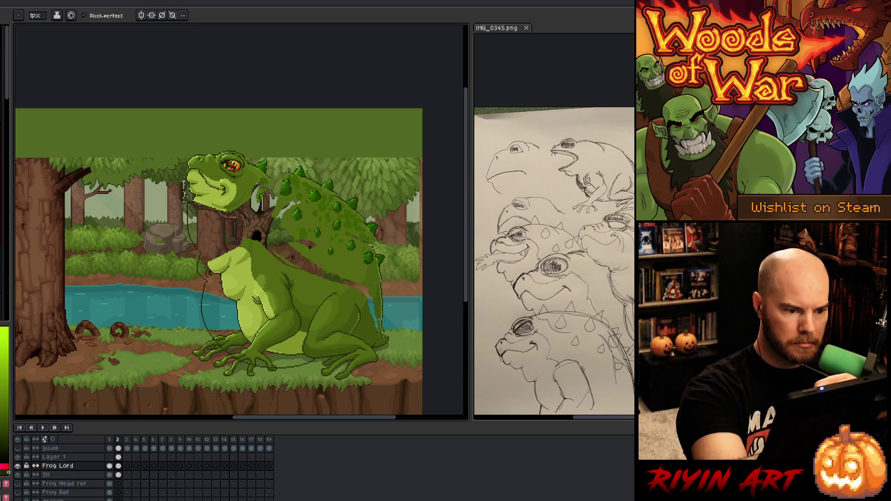
Step: On Layer 1, lasso the spike above the frog's head and nudge it into place
click(118, 456)
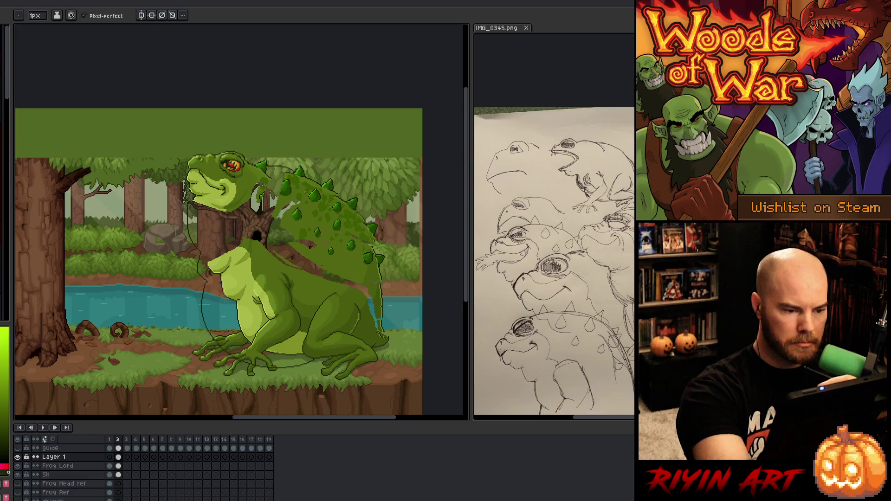
key(m)
mouse_move(266, 176)
mouse_down()
mouse_move(258, 155)
mouse_move(284, 140)
mouse_move(274, 134)
mouse_move(270, 163)
mouse_up()
key(Return)
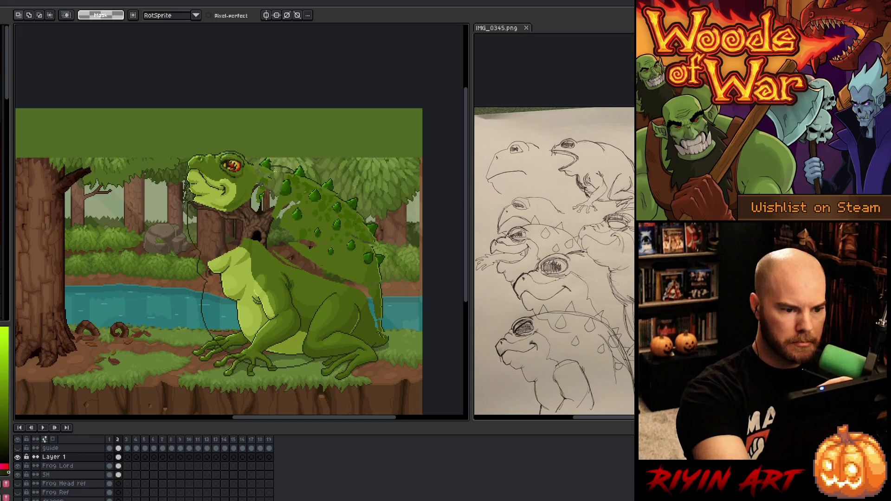
Step: Add a new empty Layer 2 above Layer 1
key(b)
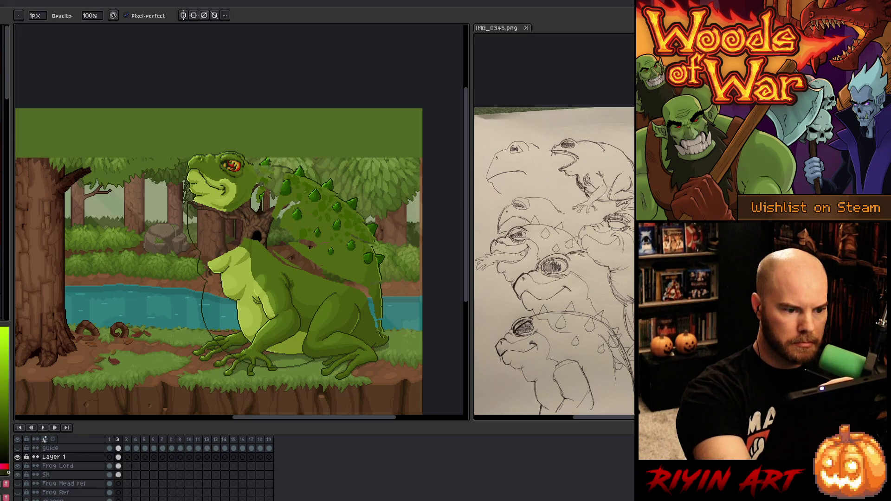
key(e)
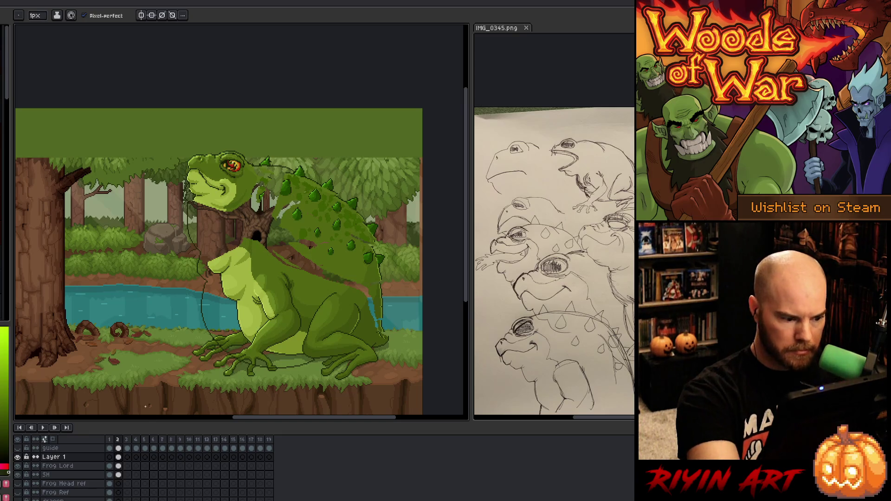
key(shift+n)
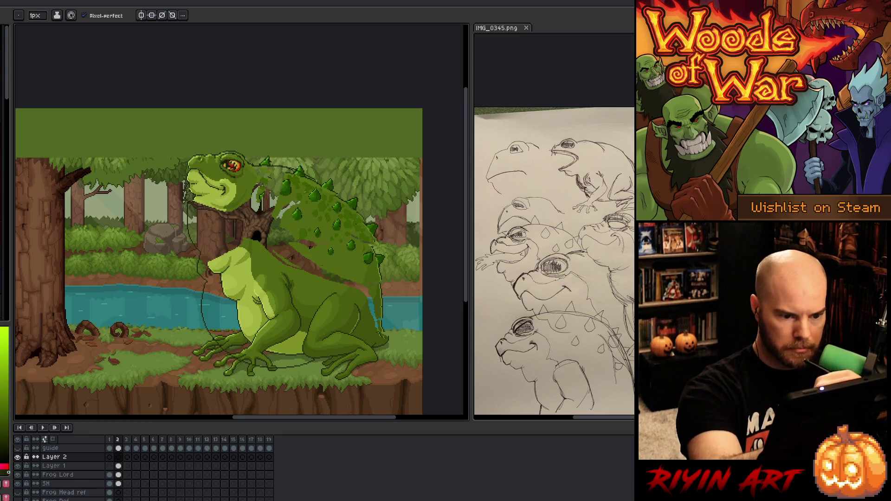
Step: Sketch a trial guide line along the back, undo it, and switch to the Frog Lord layer
mouse_move(281, 170)
mouse_down()
mouse_move(349, 212)
mouse_move(379, 293)
mouse_up()
key(ctrl+z)
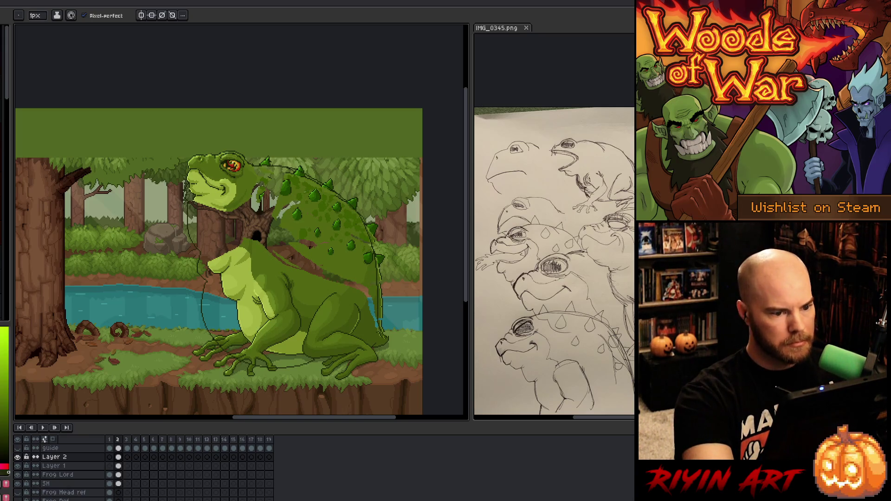
click(119, 466)
key(e)
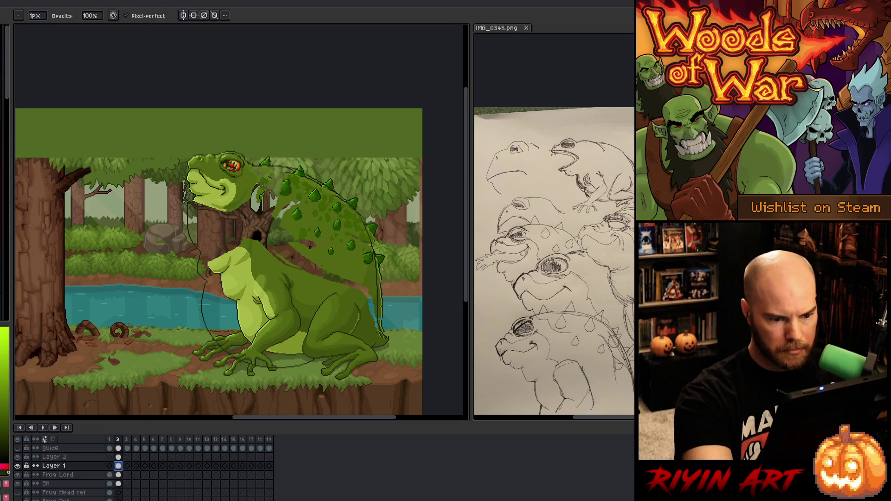
key(Down)
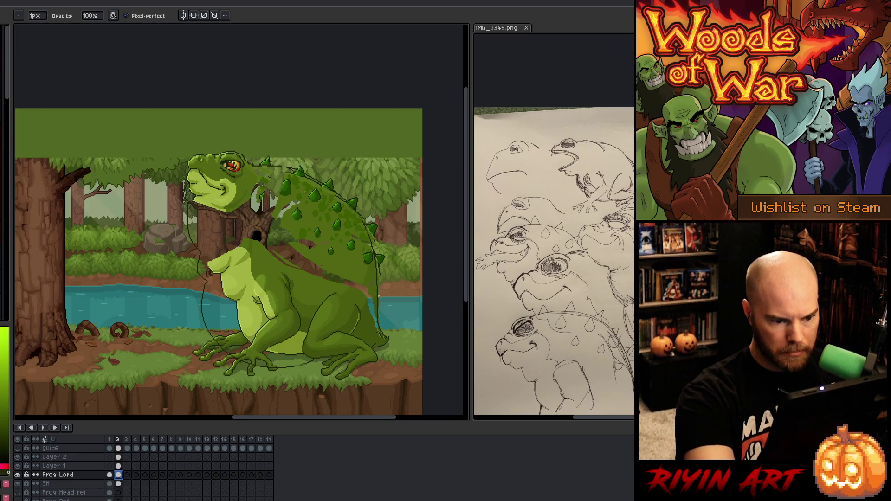
key(Escape)
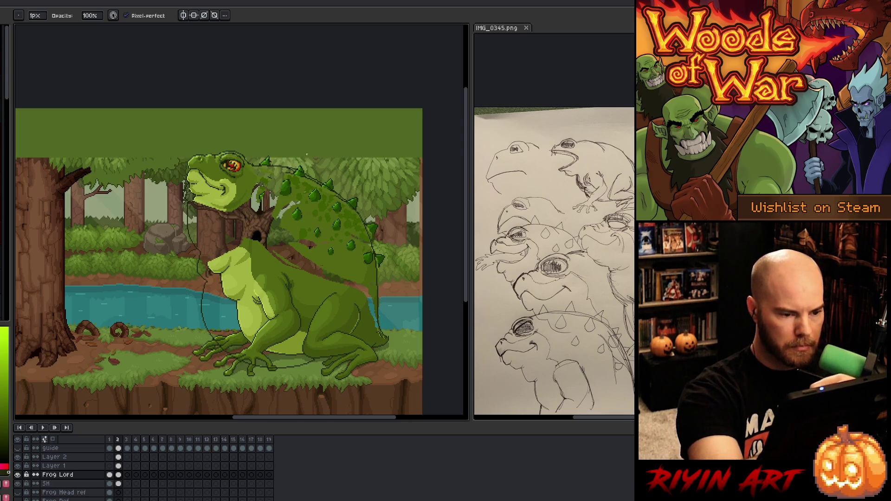
Step: Lasso a spike on the frog's back and move it to a new position
key(m)
drag(290, 153, 372, 217)
key(Return)
key(Return)
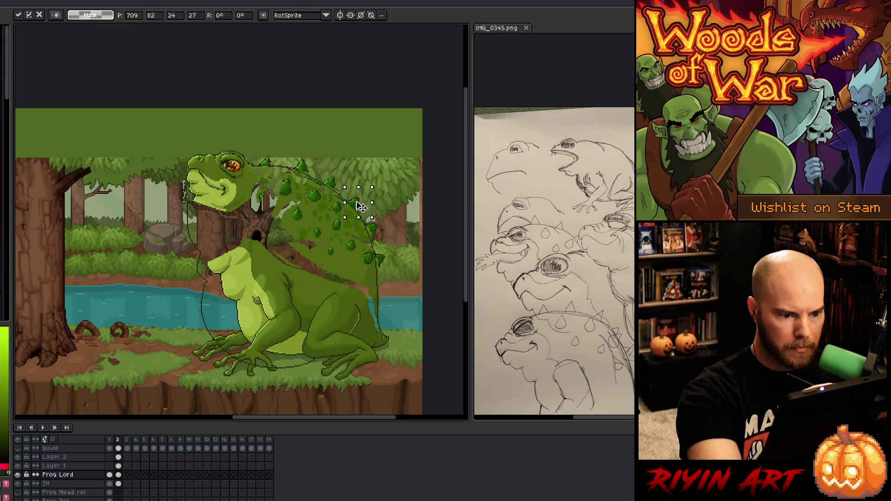
Step: Tilt and nudge two lower-back spikes so they sit along the body's curve
key(Return)
drag(399, 214, 407, 227)
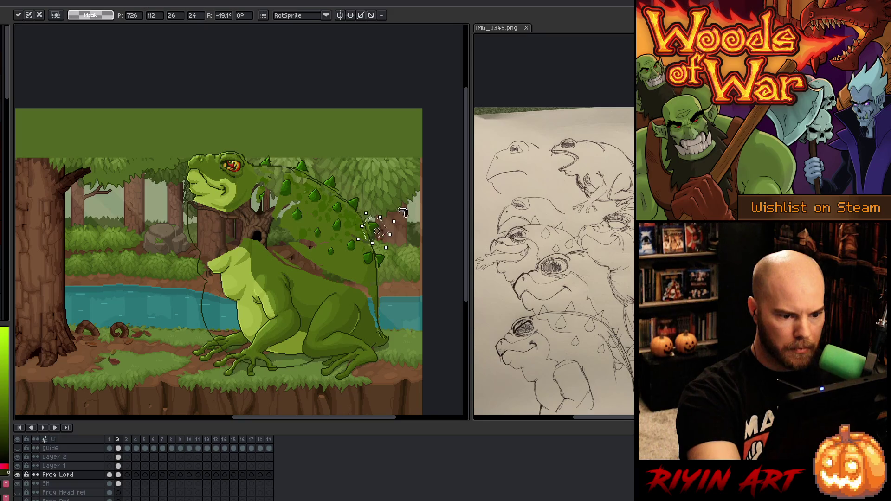
key(Return)
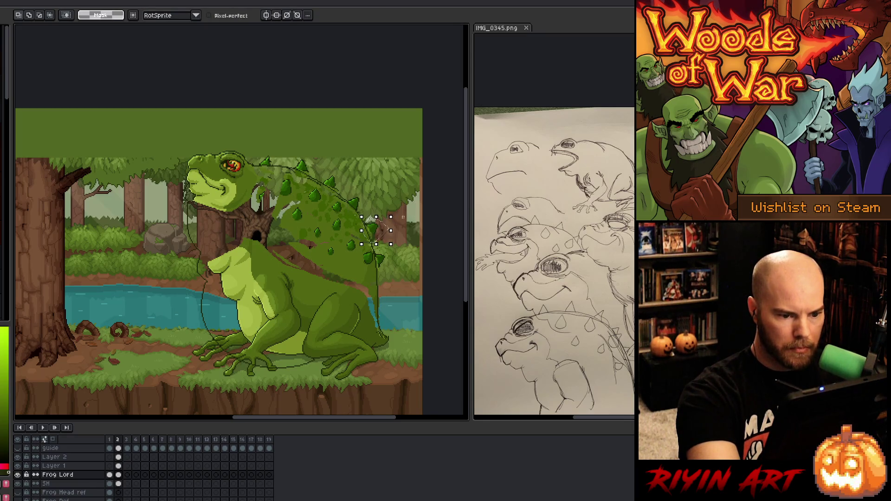
drag(398, 210, 407, 223)
key(Left)
key(Left)
key(Down)
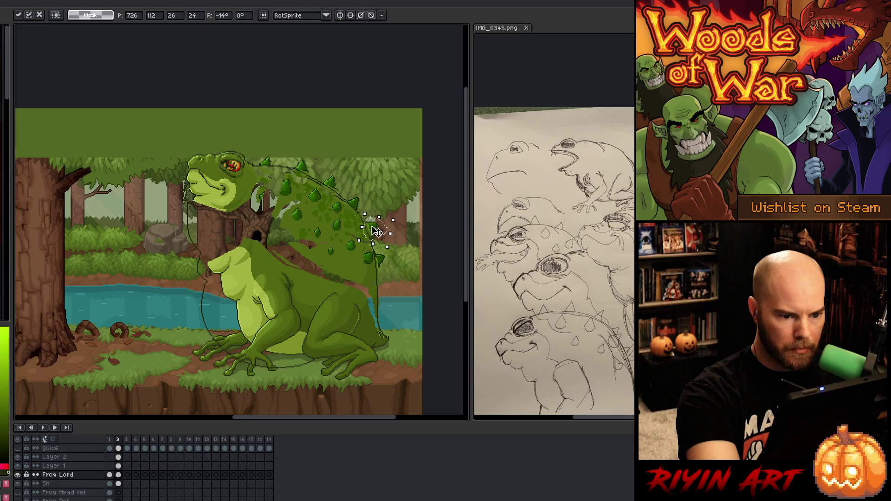
key(Return)
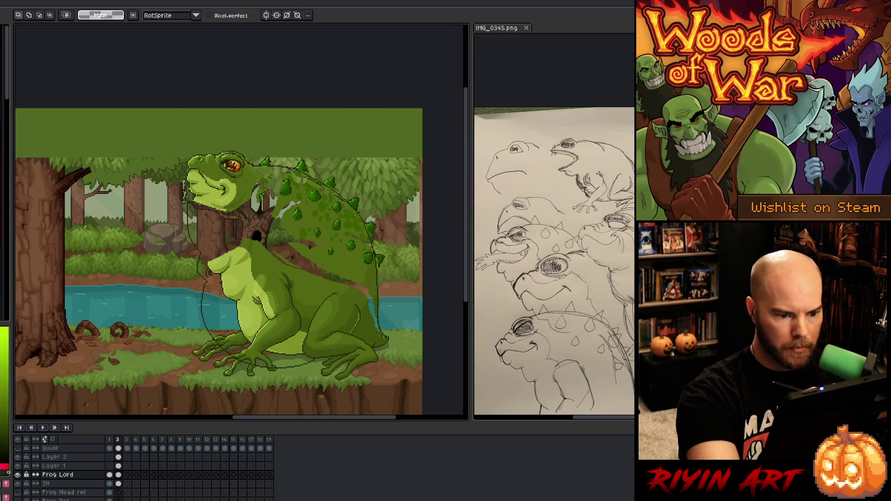
mouse_move(393, 277)
mouse_down()
mouse_move(369, 246)
mouse_move(407, 251)
mouse_move(384, 262)
mouse_move(390, 255)
mouse_up()
key(Return)
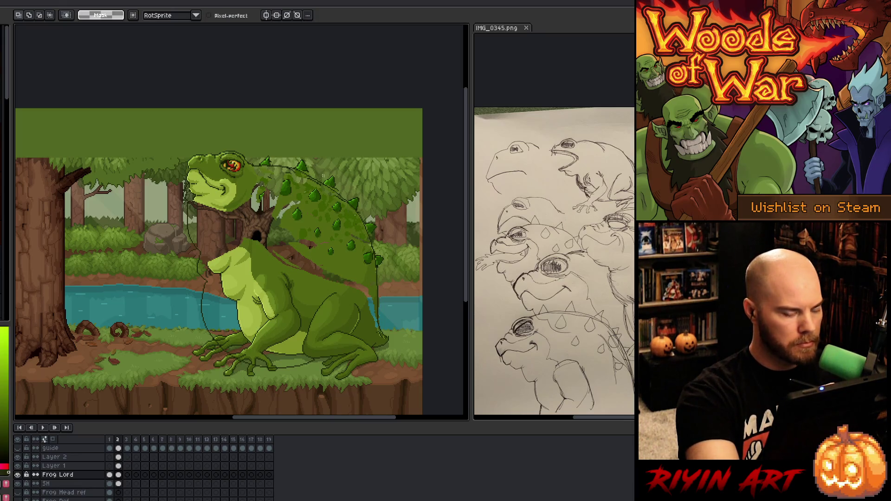
Step: Select a small patch of the back near the head, then drop it unchanged
key(b)
key(i)
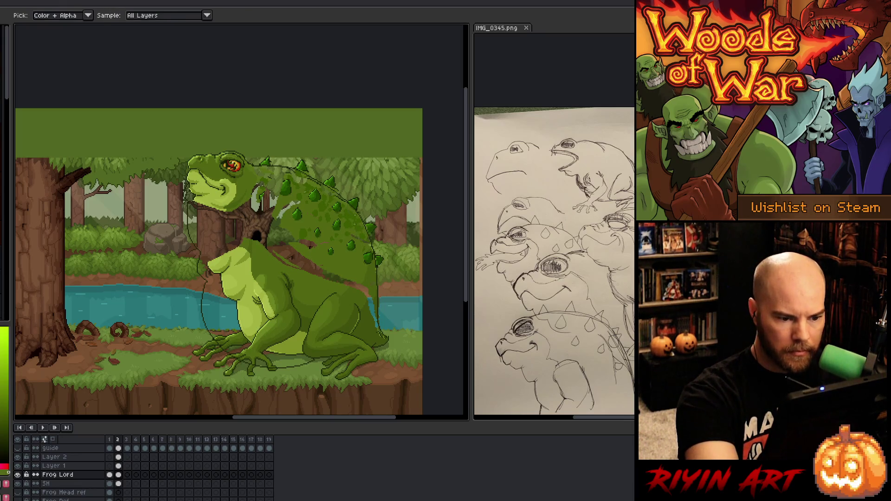
key(b)
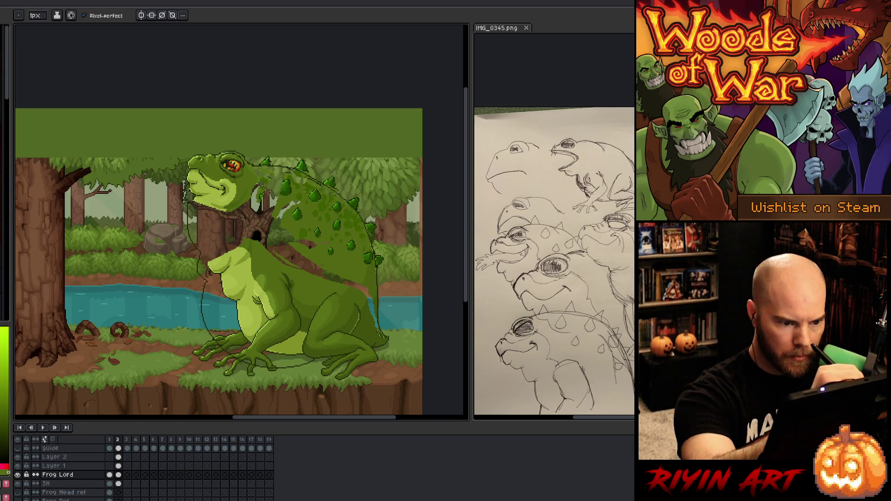
key(e)
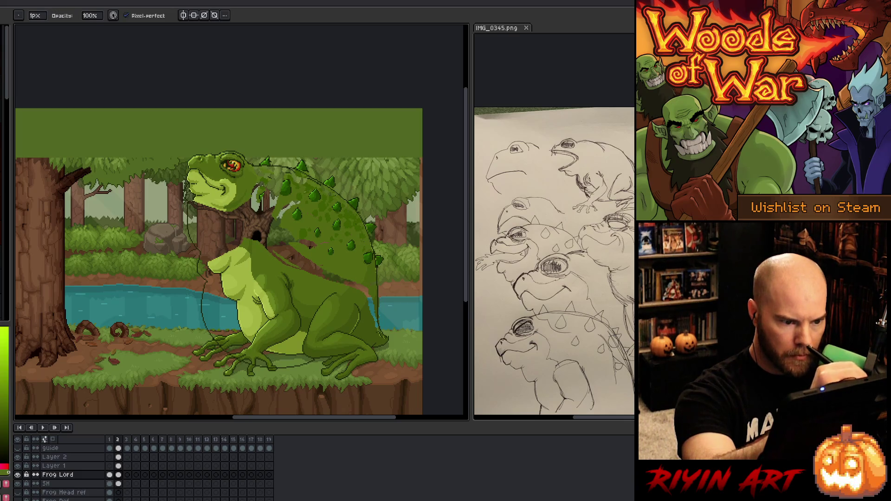
key(m)
drag(318, 174, 342, 191)
click(338, 187)
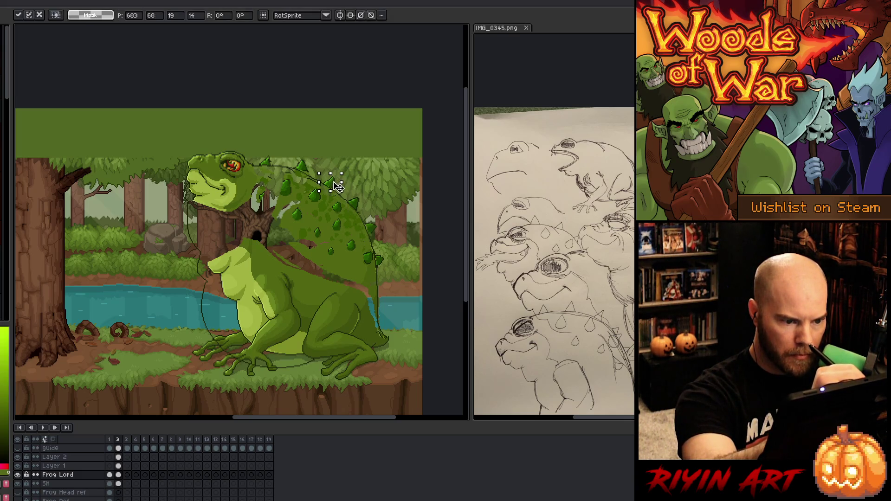
click(333, 158)
key(b)
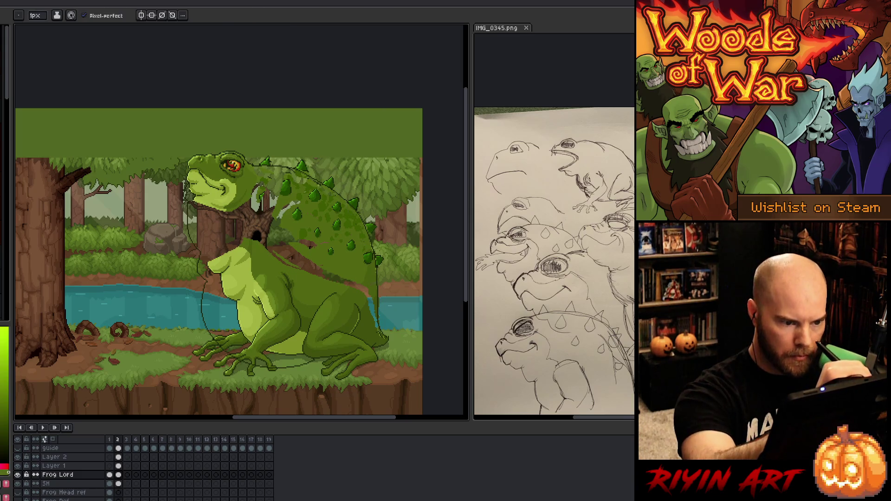
Step: Sample several colours from the frog's body, back and feet
alt+click(315, 178)
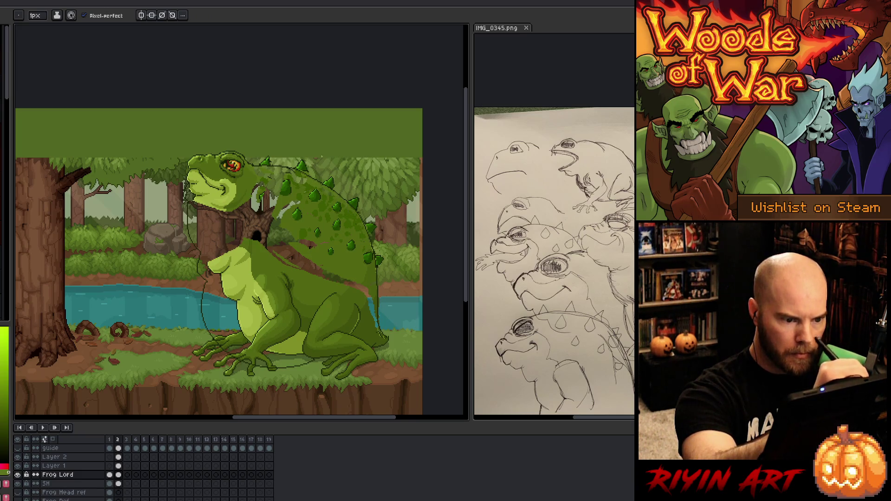
alt+click(294, 136)
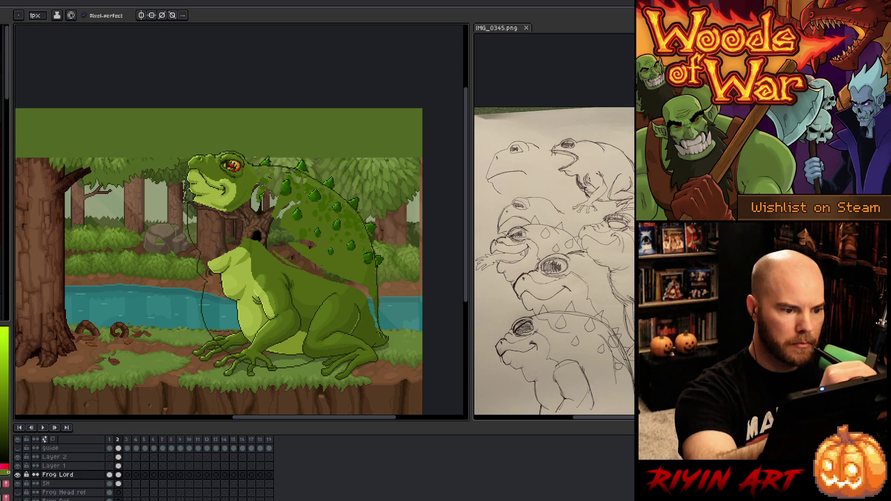
alt+click(251, 176)
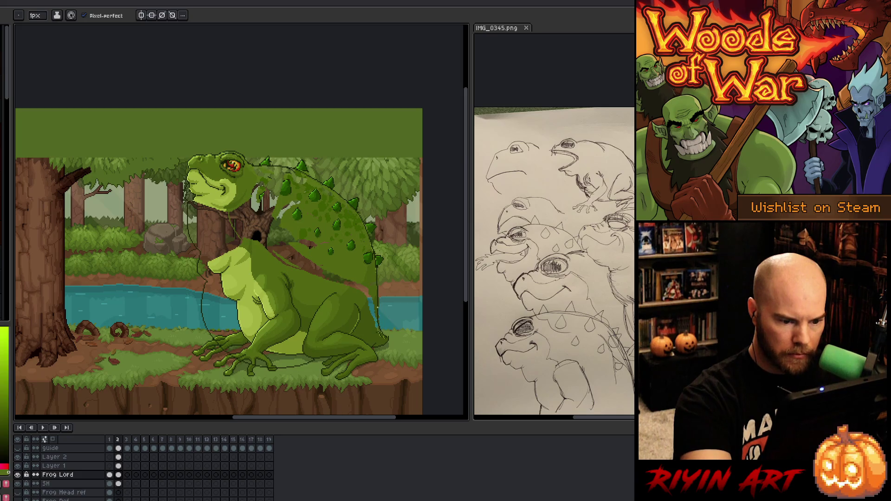
alt+click(379, 304)
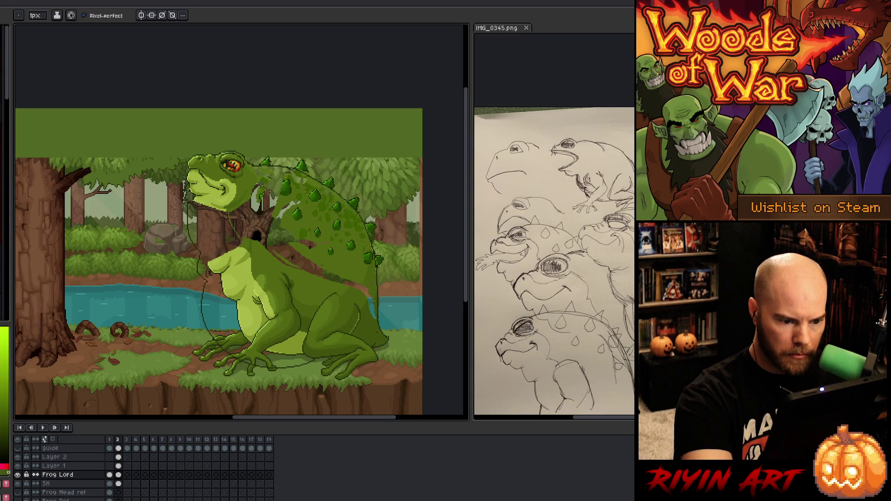
key(g)
key(b)
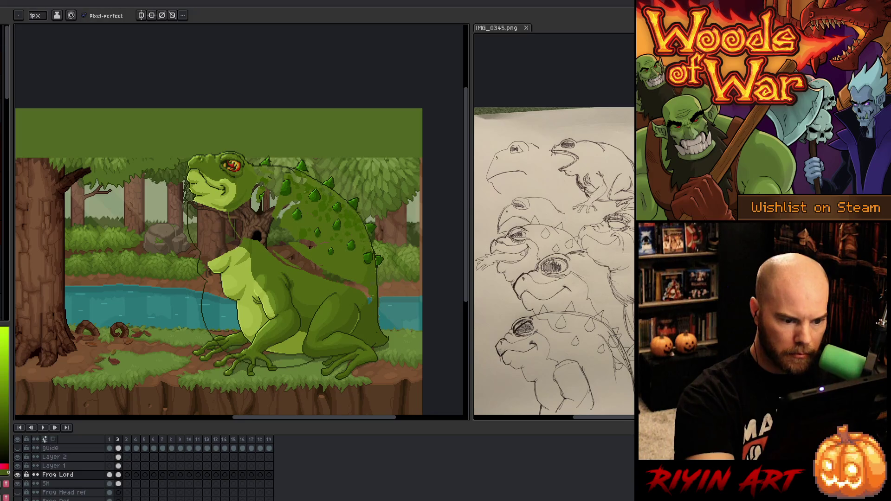
alt+click(370, 300)
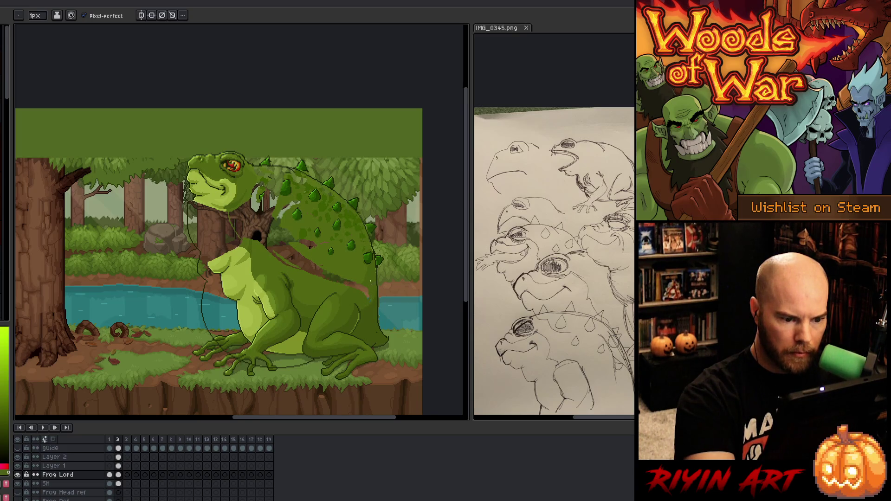
alt+click(371, 289)
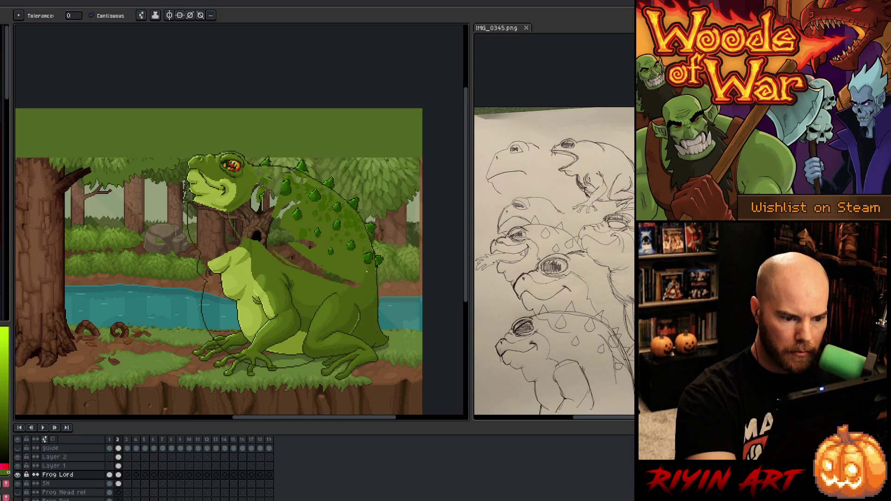
alt+click(363, 302)
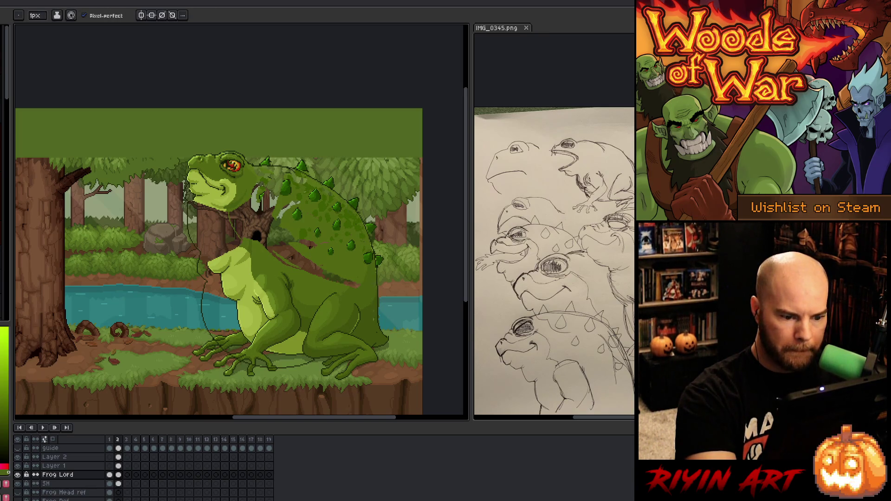
alt+click(377, 335)
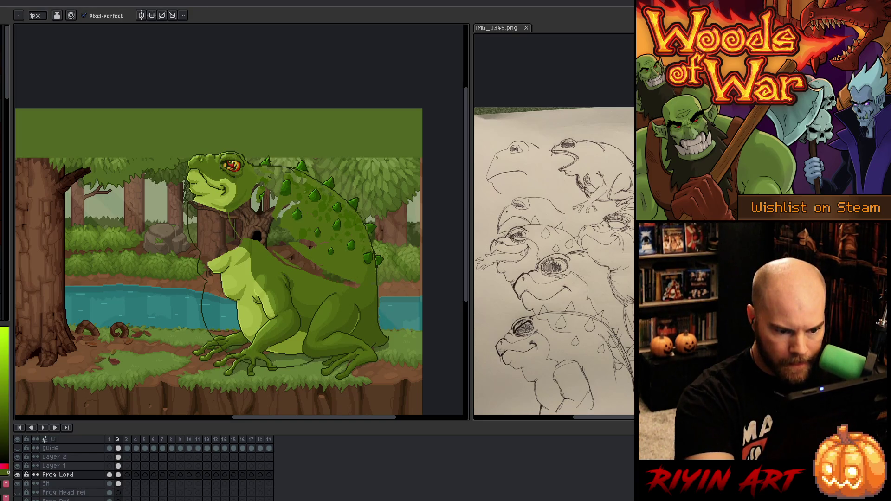
alt+click(366, 268)
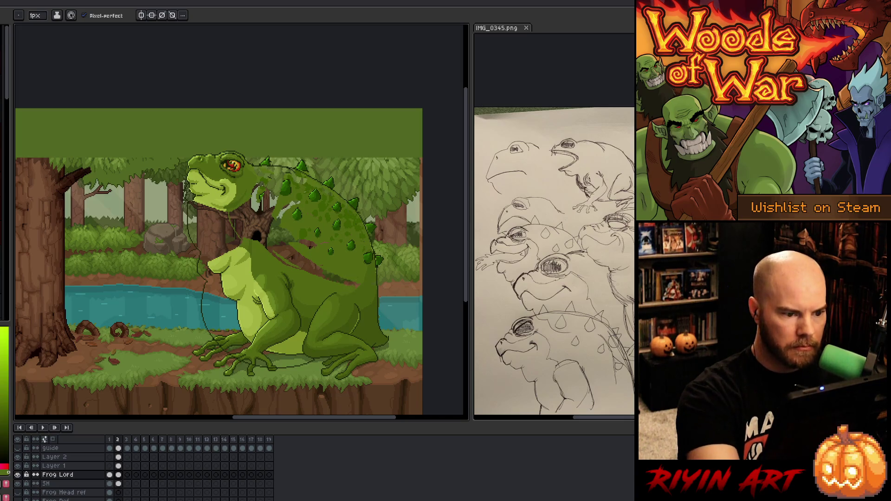
Step: Try a green fill on the frog layer, undo it, and delete Layer 1
key(g)
click(271, 222)
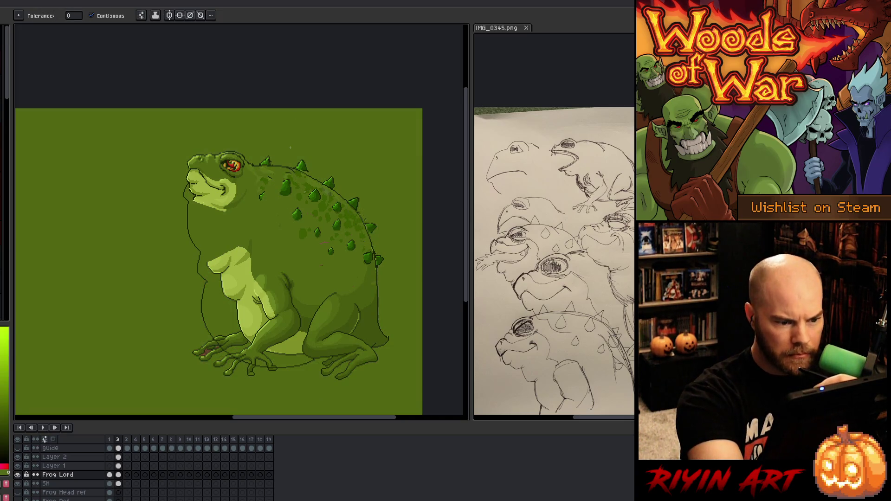
key(ctrl+z)
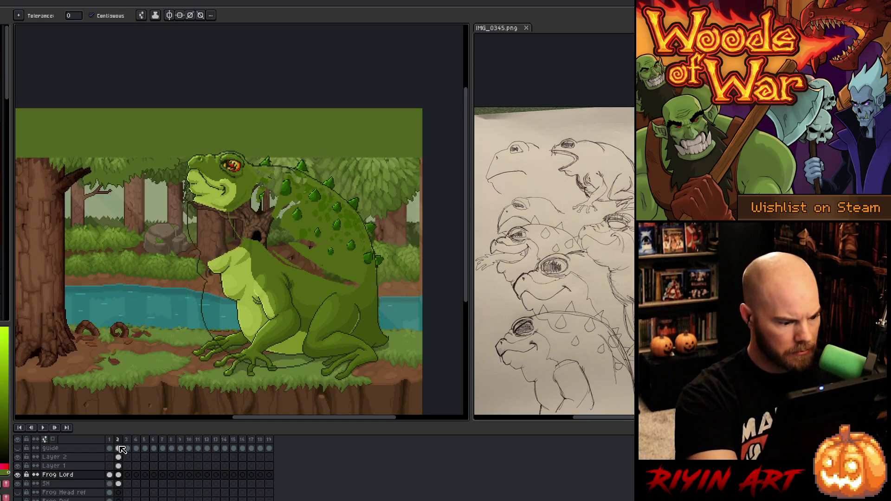
click(79, 467)
key(ctrl+z)
Step: Delete Layer 2, fill the throat and belly pale green, and set the pencil to 4px
key(ctrl+z)
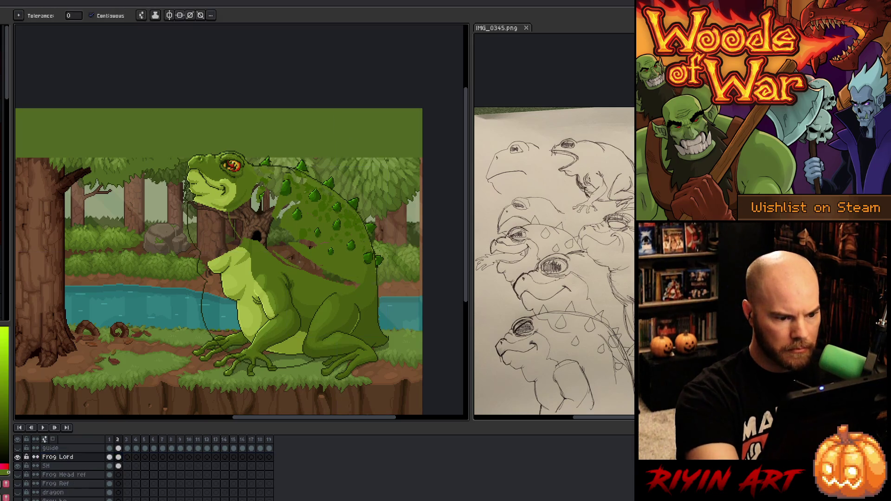
key(ctrl+z)
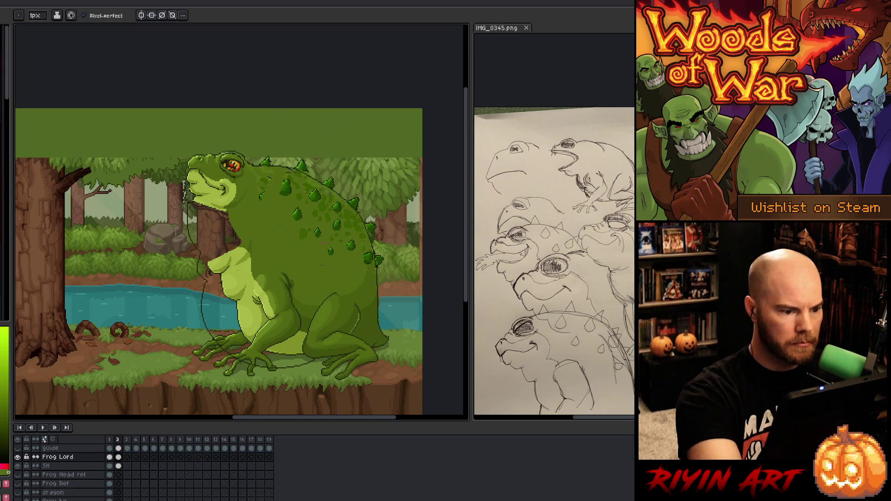
click(218, 230)
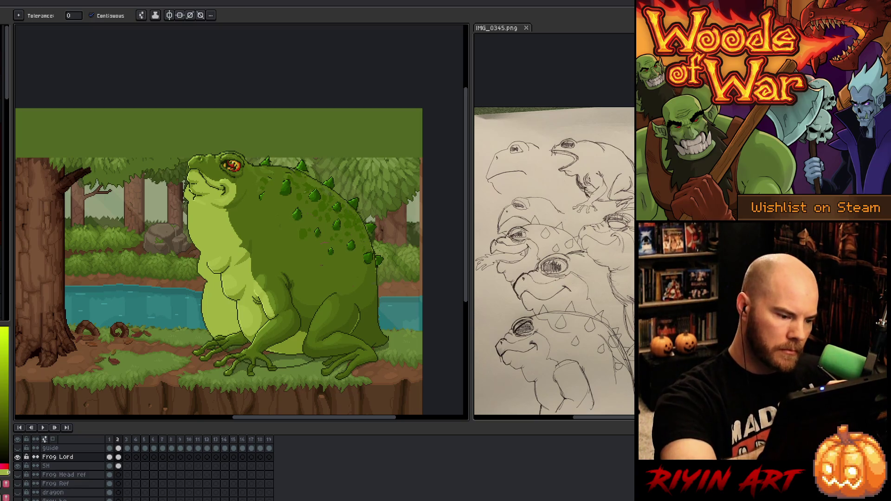
key(b)
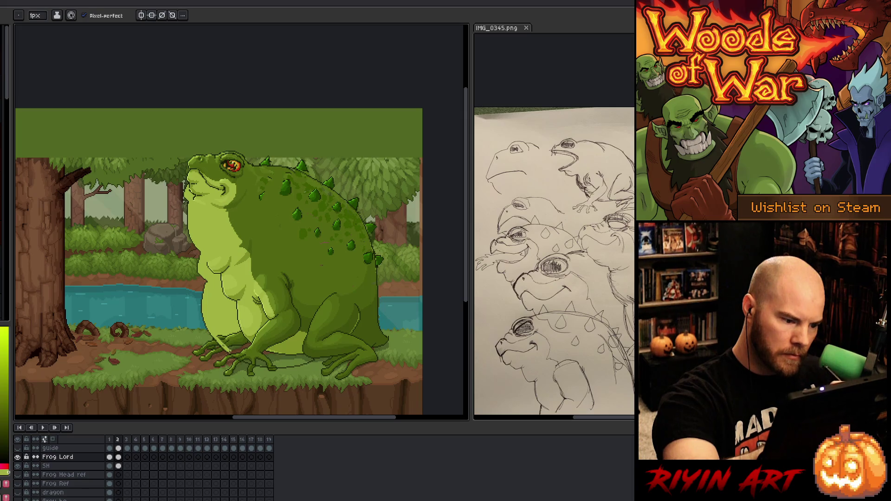
drag(39, 15, 41, 26)
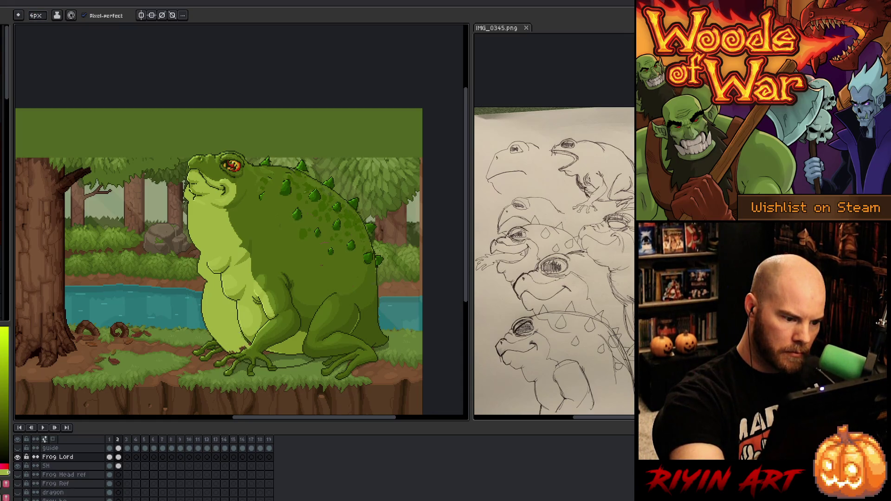
Step: Paint pale green over the dark lower-belly marks and the chin outline
drag(233, 300, 215, 269)
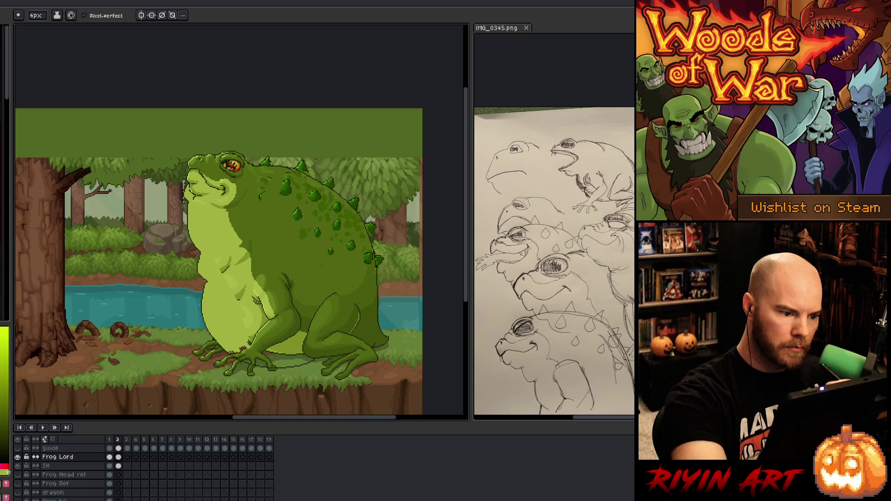
drag(238, 298, 241, 291)
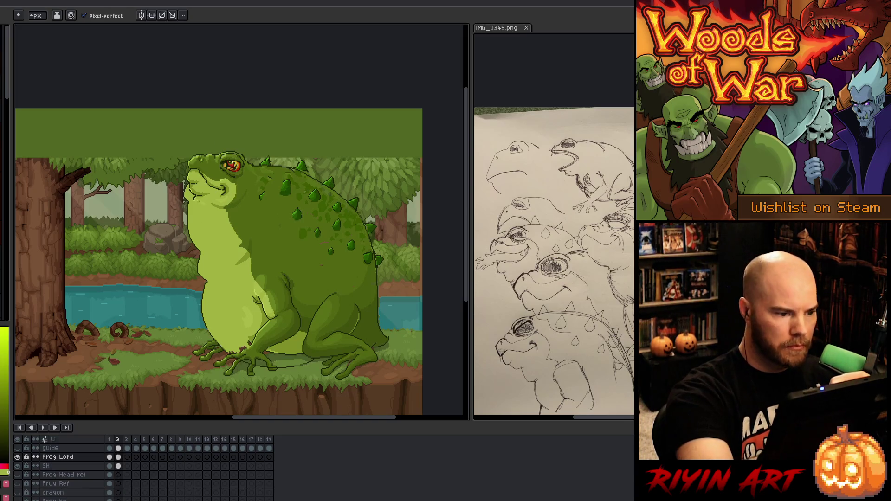
click(191, 191)
drag(193, 190, 201, 197)
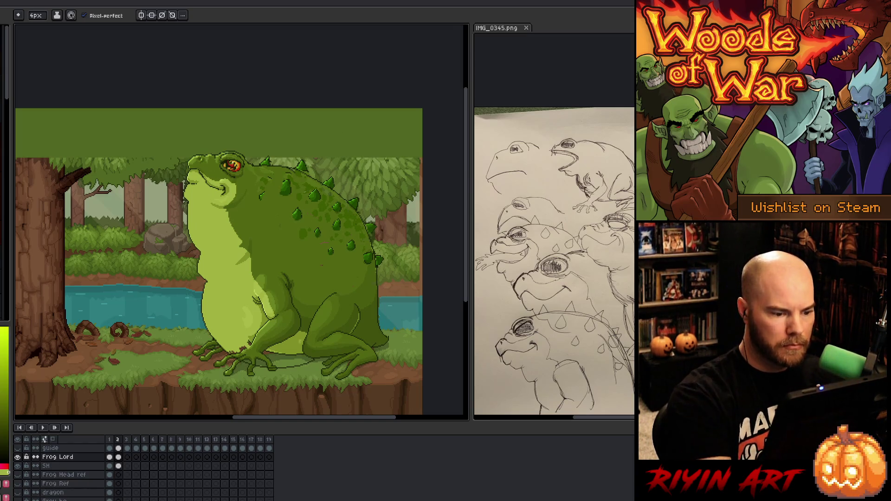
Step: Fill the gaps under the belly and by the foot pale green, dabbing light pixels under the foot
key(g)
click(287, 356)
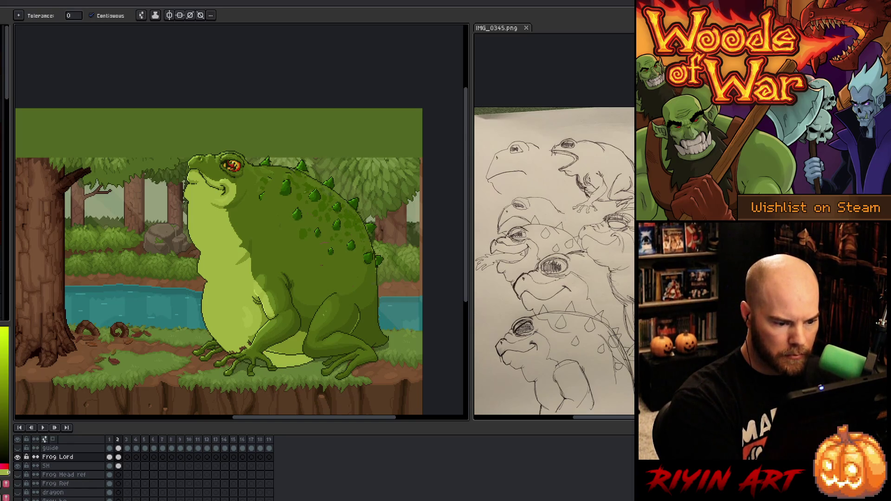
click(261, 362)
click(247, 362)
click(242, 349)
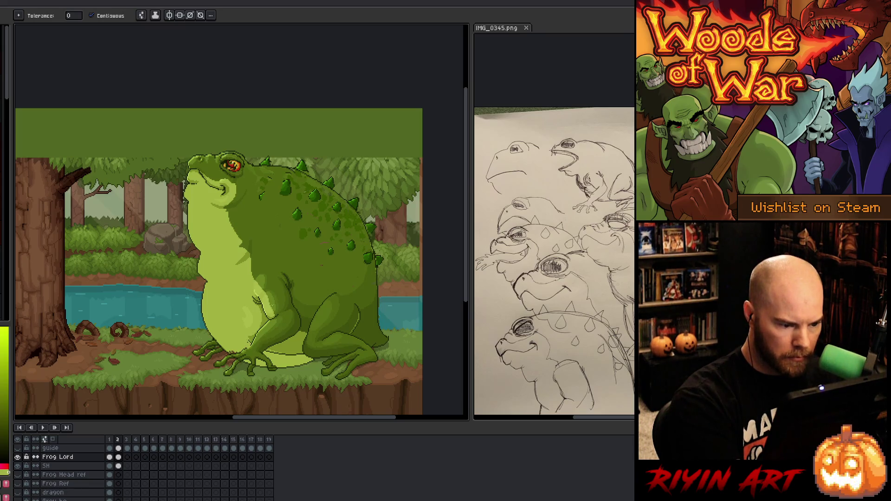
key(b)
click(272, 351)
click(279, 351)
Step: Fill a small area beside the belly and the region under it with darker green
key(g)
click(300, 341)
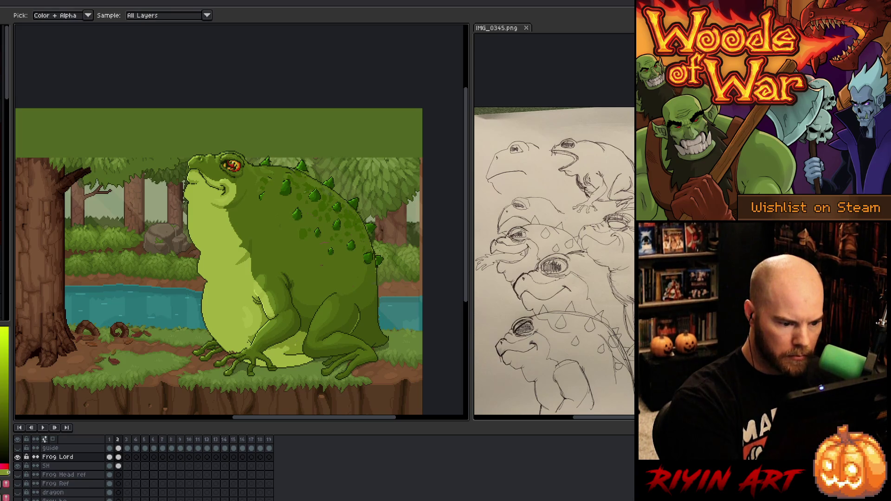
key(b)
key(g)
click(288, 359)
key(b)
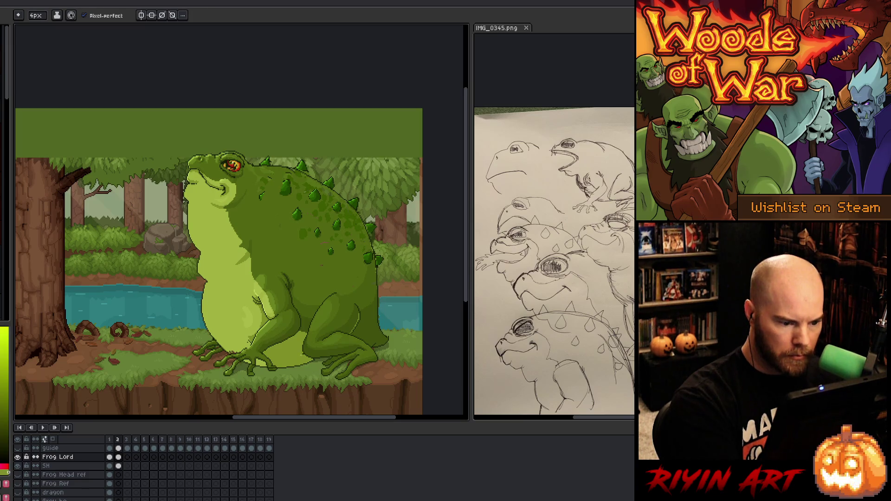
Step: Pick greens from the frog, select the pale belly area, and compare the two frames
alt+click(325, 264)
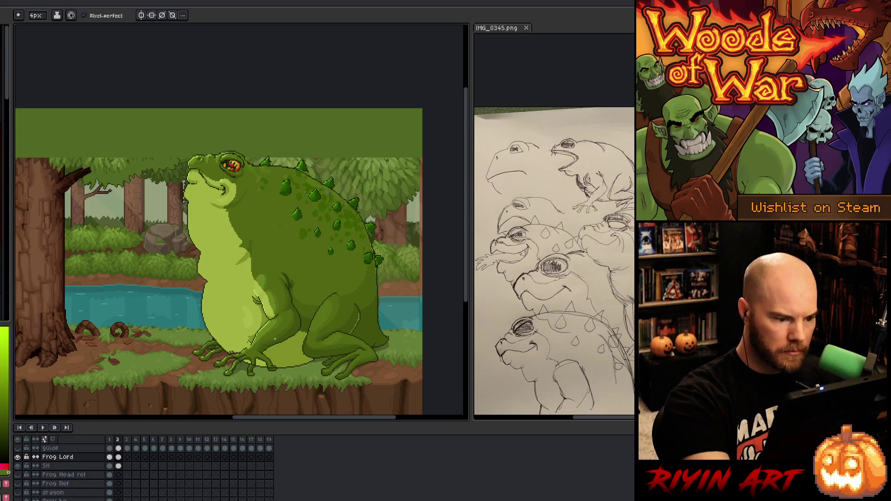
alt+click(269, 316)
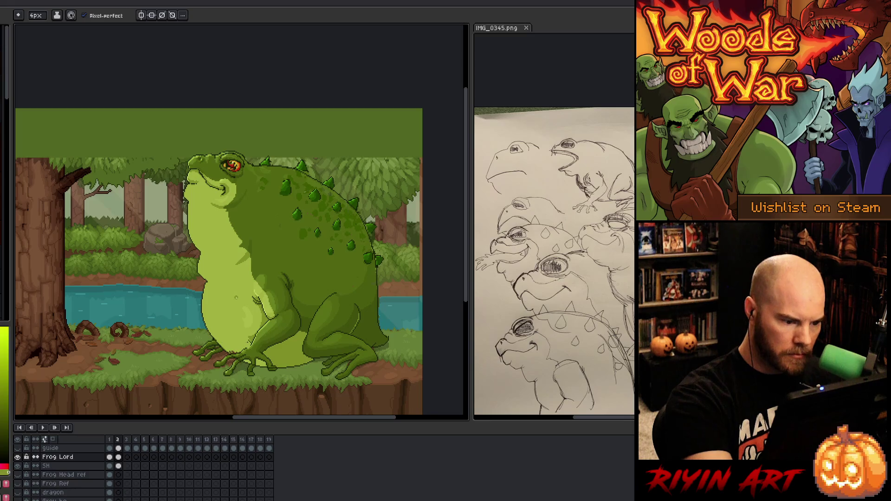
key(w)
click(237, 277)
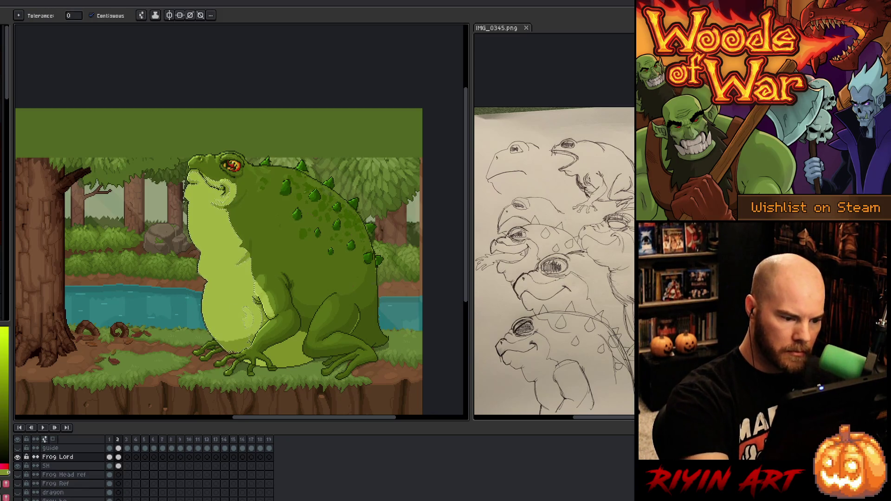
key(v)
key(w)
key(b)
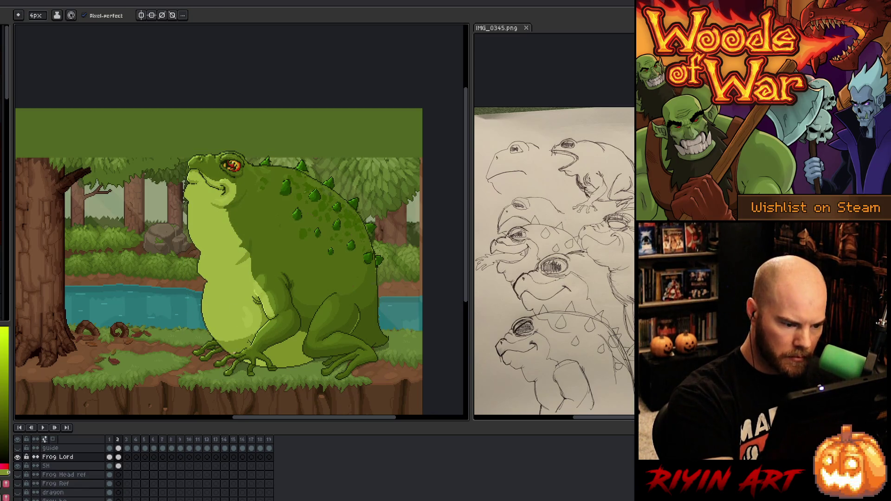
key(w)
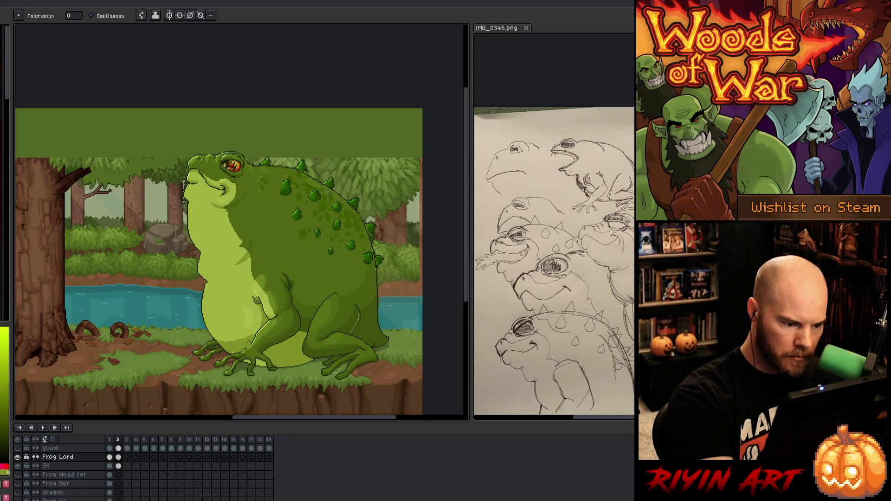
key(b)
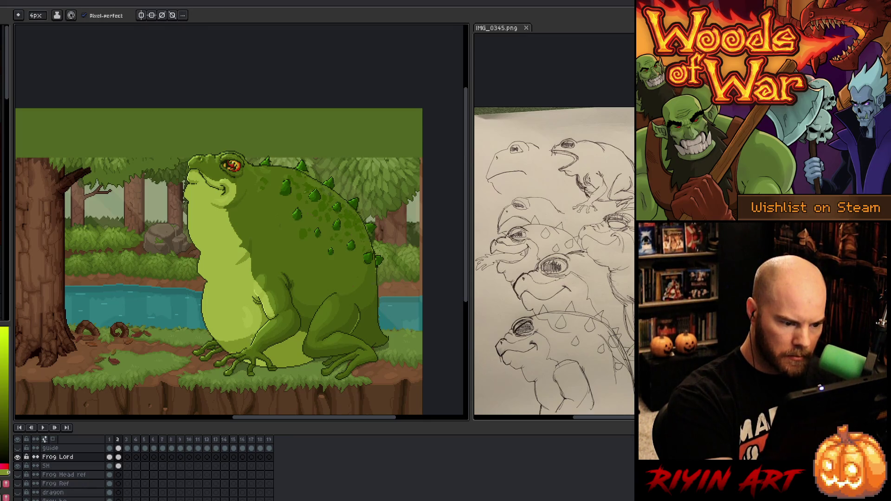
key(w)
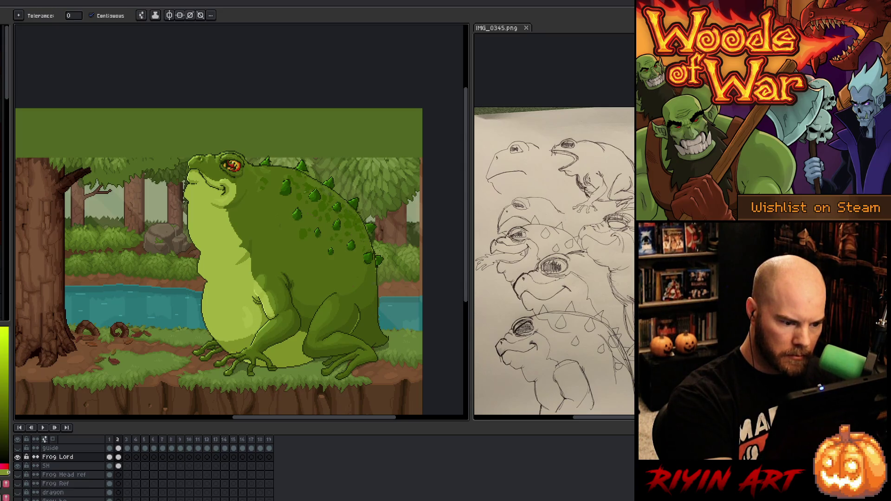
key(Return)
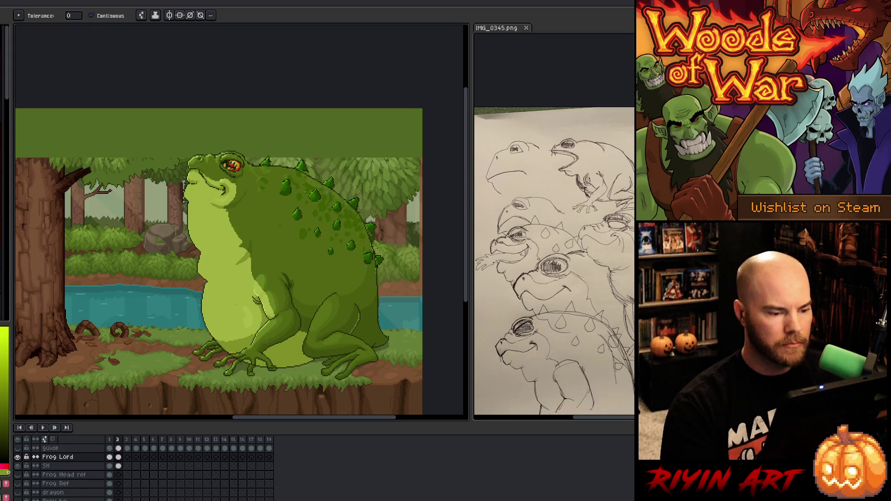
Step: Lasso the frog's arm on the belly and rotate it
key(q)
mouse_move(295, 269)
mouse_down()
mouse_move(301, 305)
mouse_move(266, 320)
mouse_move(251, 269)
mouse_move(320, 263)
mouse_up()
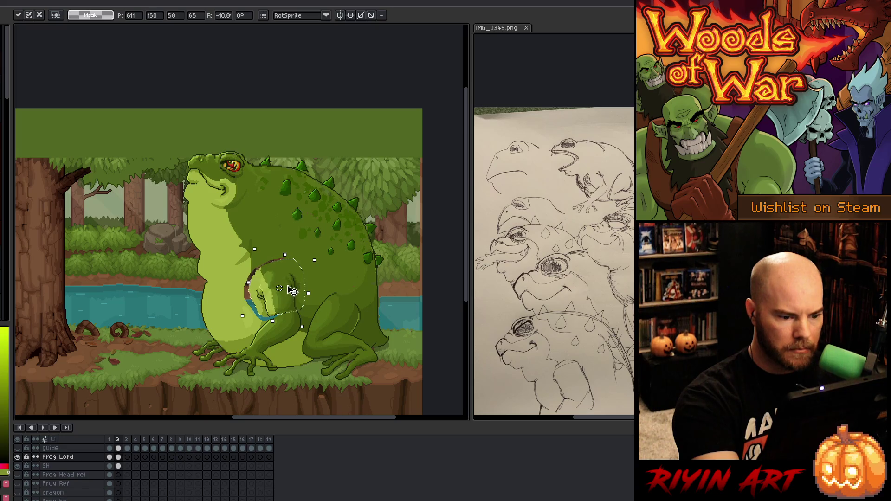
click(324, 244)
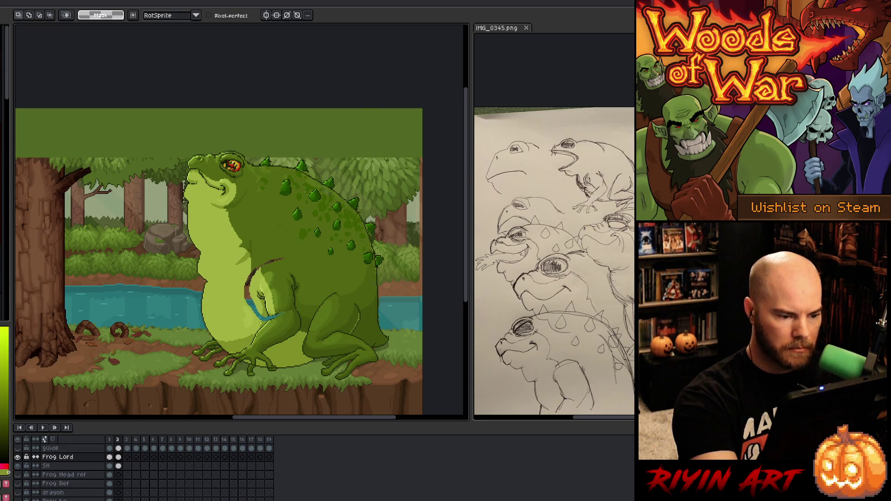
Step: Paint and fill the arm's outline and belly lines in light belly green
key(g)
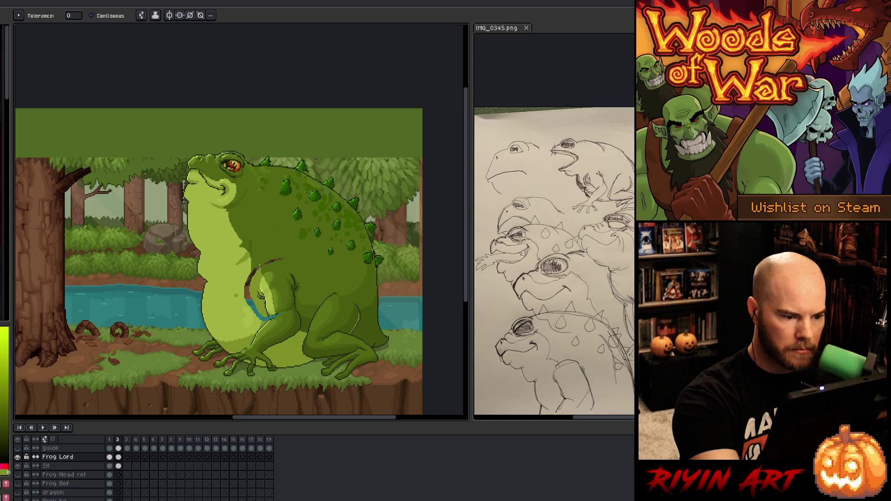
key(b)
alt+click(245, 270)
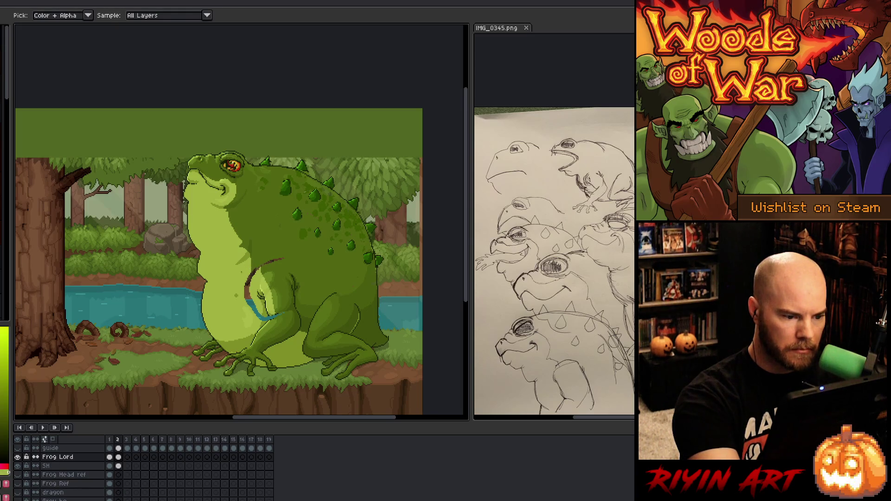
drag(253, 257, 259, 273)
key(g)
click(253, 268)
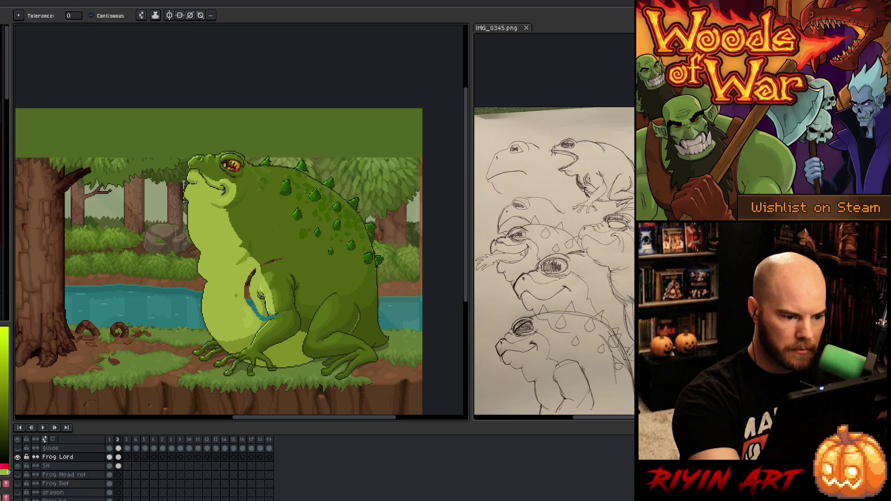
click(262, 311)
key(b)
alt+click(268, 311)
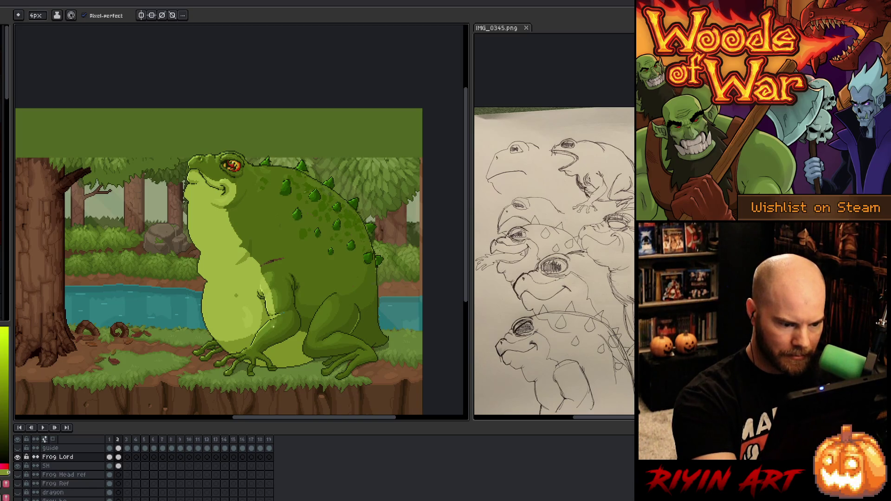
Step: Touch up the leg shading with greens sampled from the frog
alt+click(288, 303)
alt+click(277, 307)
alt+click(276, 310)
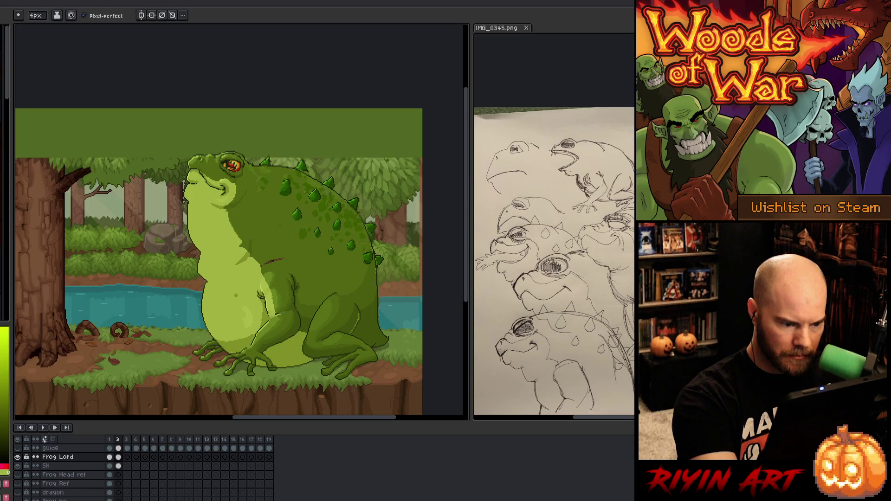
drag(277, 302, 280, 302)
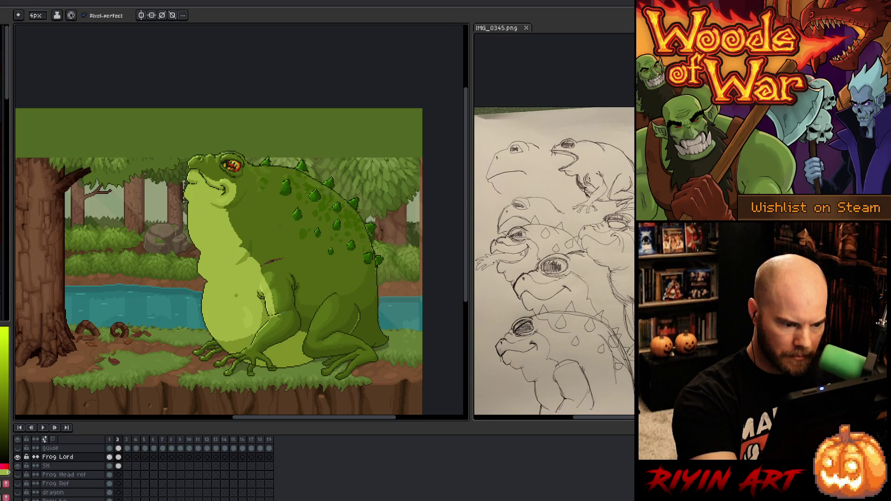
alt+click(273, 311)
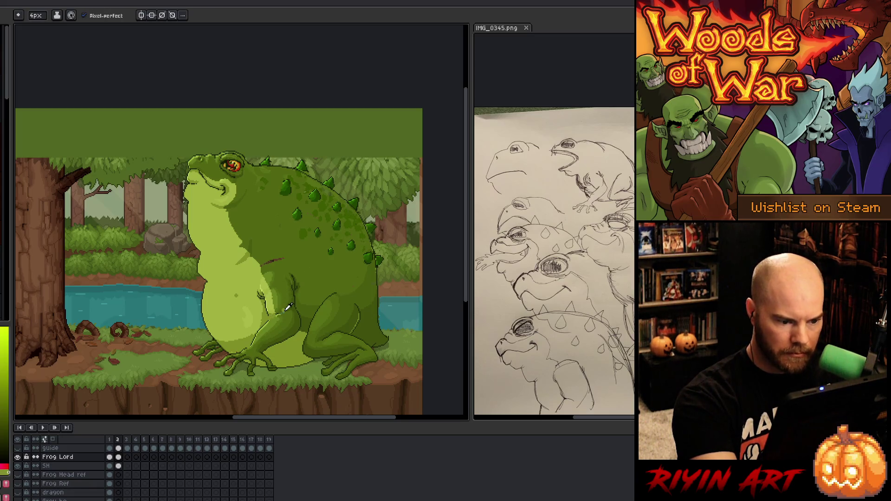
alt+click(291, 304)
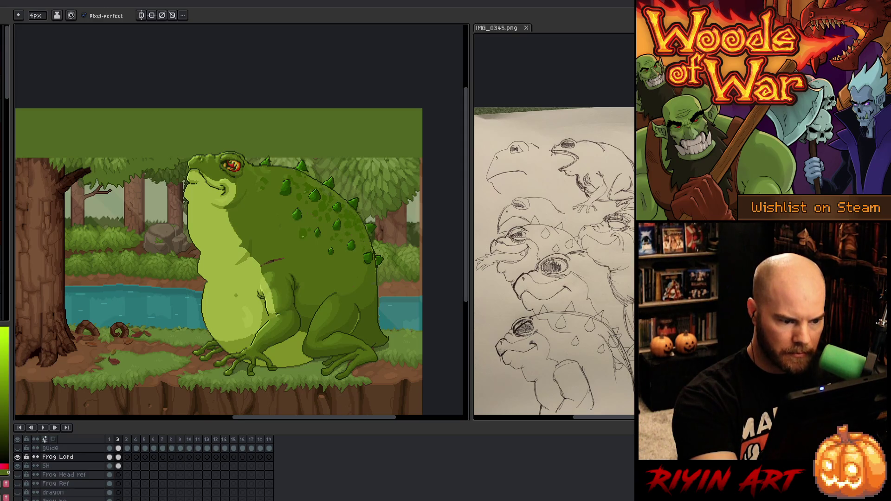
alt+click(285, 314)
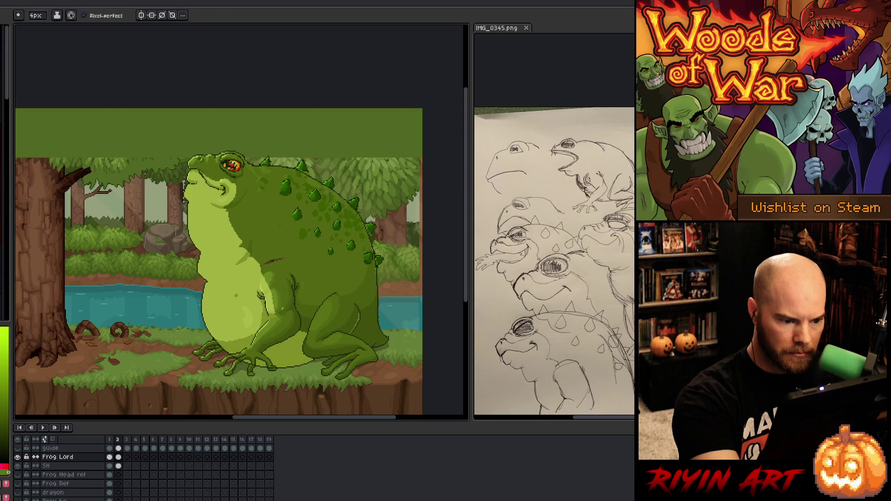
key(g)
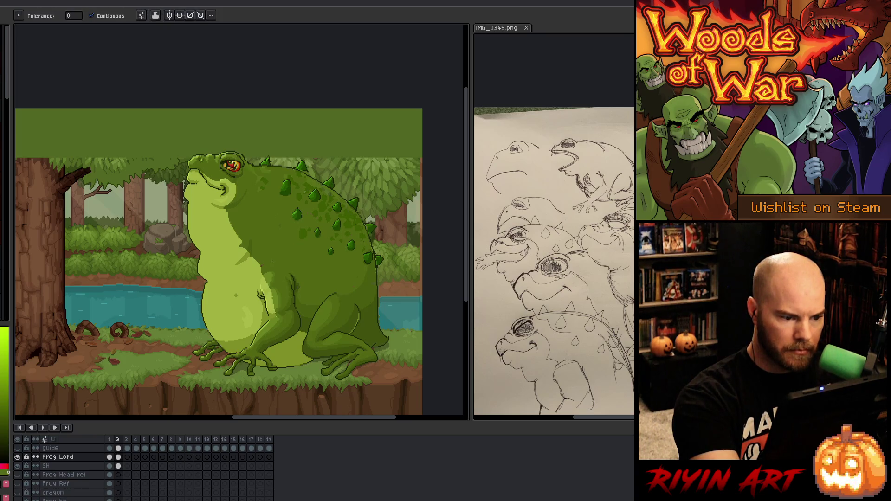
key(b)
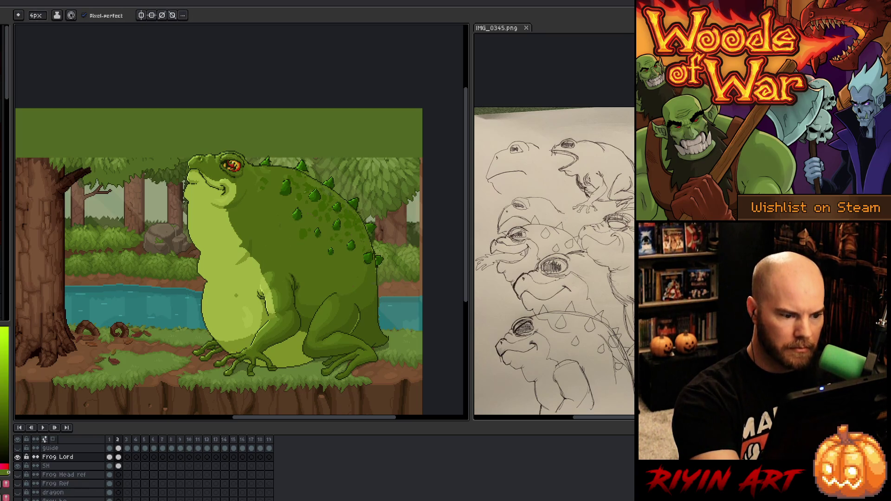
alt+click(257, 242)
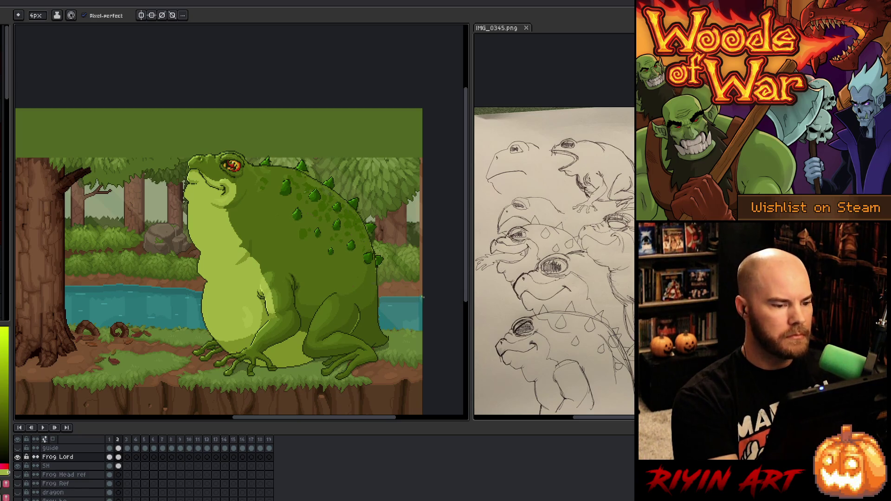
Step: Compare frames 1 and 2, then marquee-select the brown mark on the frog's chest
key(Left)
key(Right)
key(Left)
key(Right)
key(Left)
key(Right)
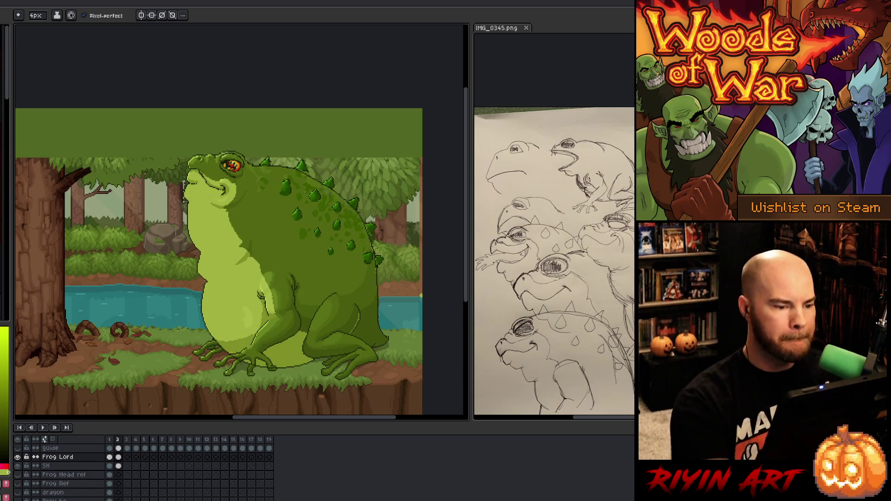
key(m)
mouse_move(228, 212)
mouse_down()
mouse_move(269, 269)
mouse_move(263, 242)
mouse_move(272, 243)
mouse_move(274, 218)
mouse_up()
Step: Apply the reshaped chest mark and fill the brown chest stripe with light green
key(Return)
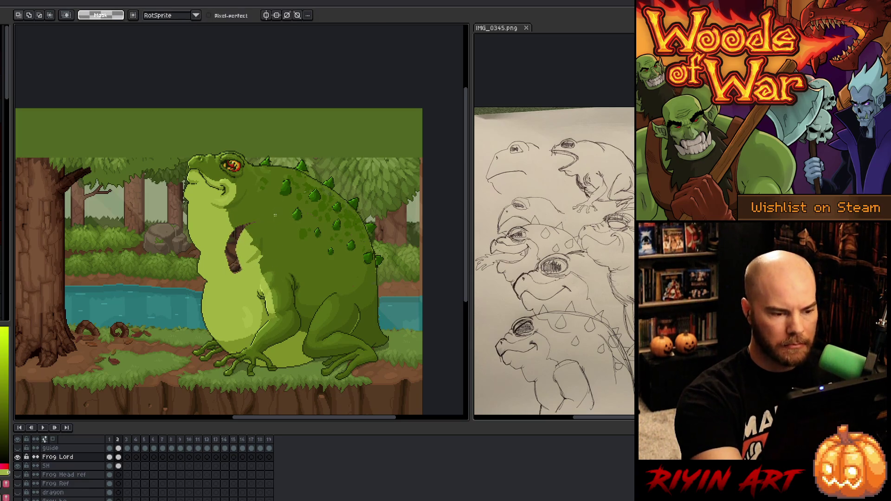
key(i)
key(b)
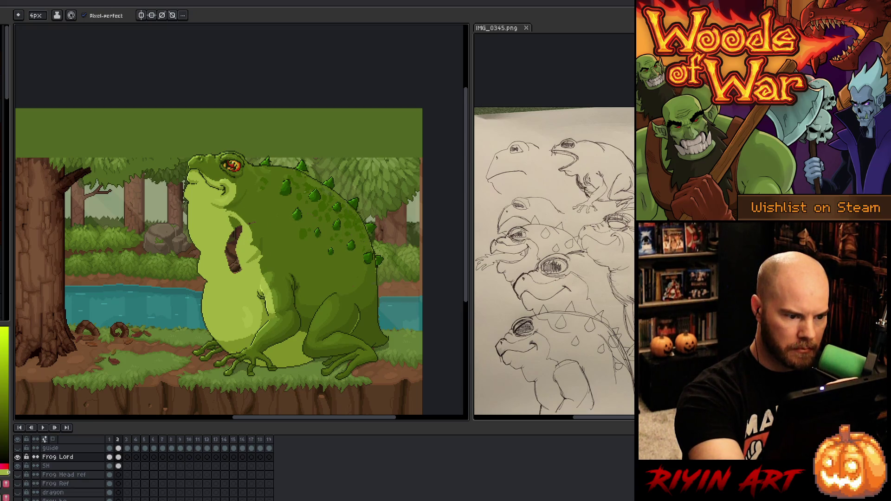
key(g)
click(234, 238)
key(b)
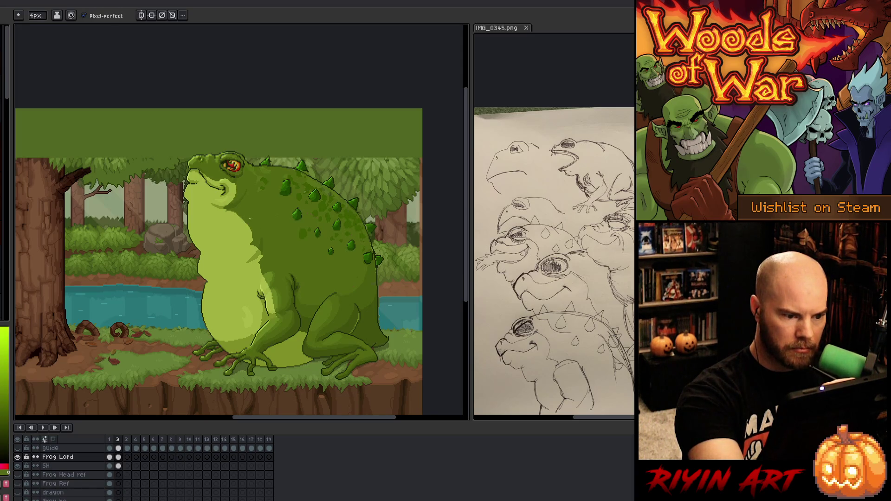
key(i)
key(b)
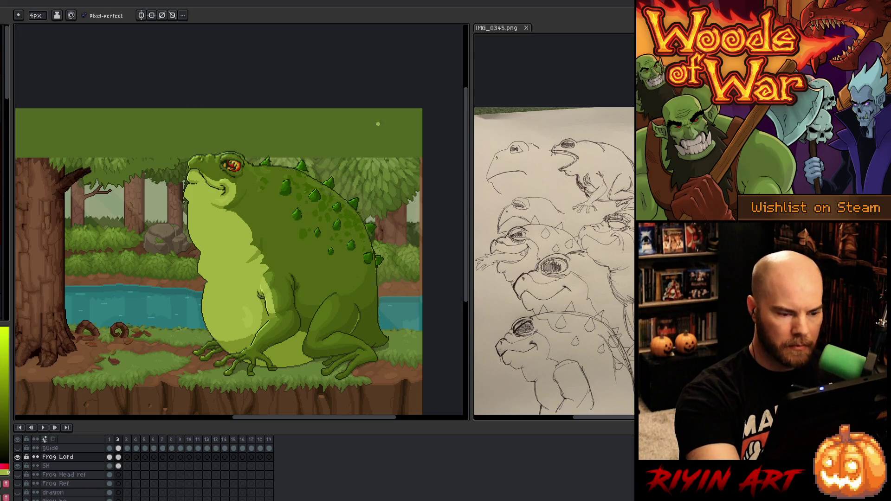
Step: Check the other animation frame, then sample a colour from the frog on frame 2
key(Left)
key(Right)
key(Left)
key(Right)
key(i)
key(b)
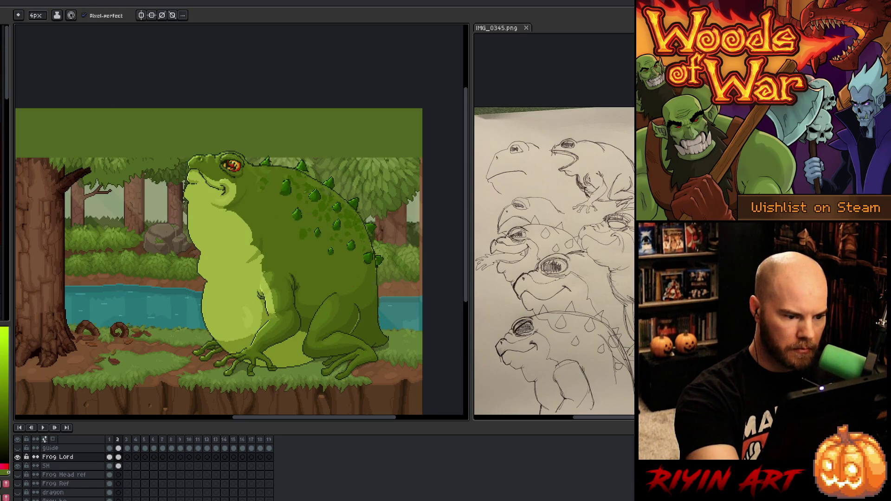
key(i)
key(b)
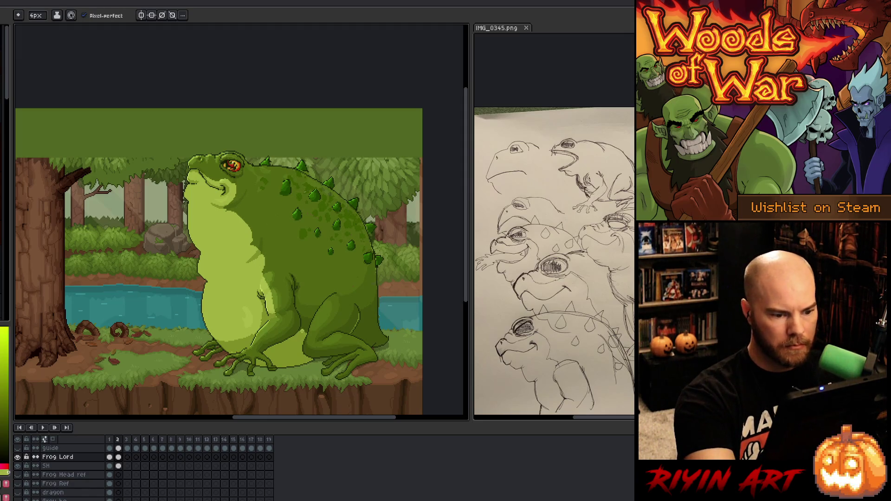
alt+click(303, 332)
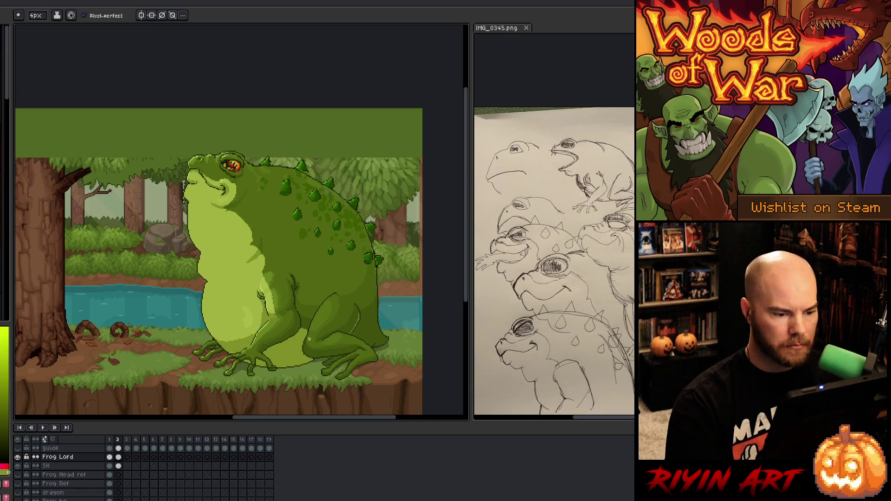
Step: Flip between the two frog poses, ending on frame 2 with the raised head
key(Right)
key(Right)
key(Left)
key(Left)
key(Left)
key(Right)
key(Left)
key(Right)
key(Left)
key(Right)
key(Left)
key(Right)
key(Left)
key(Right)
key(Left)
key(Right)
key(Left)
key(Right)
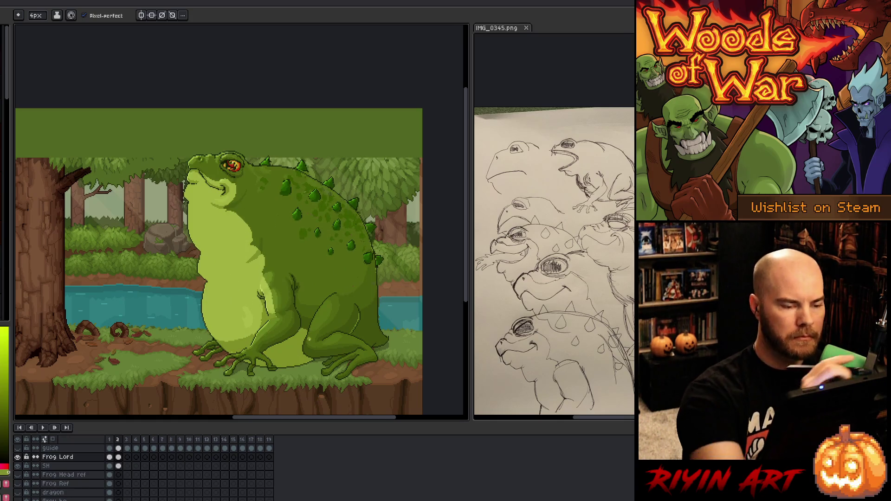
Step: Sample greens from the frog, ending with a dark green near the eye
key(m)
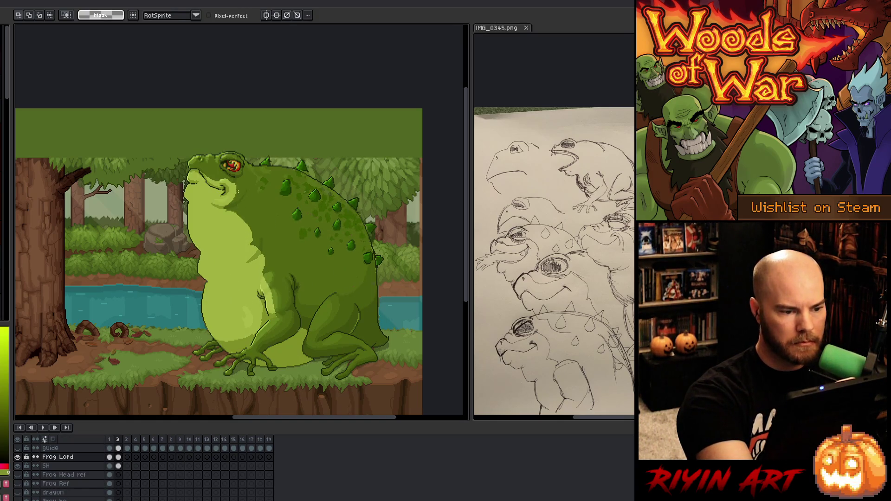
key(b)
alt+click(237, 202)
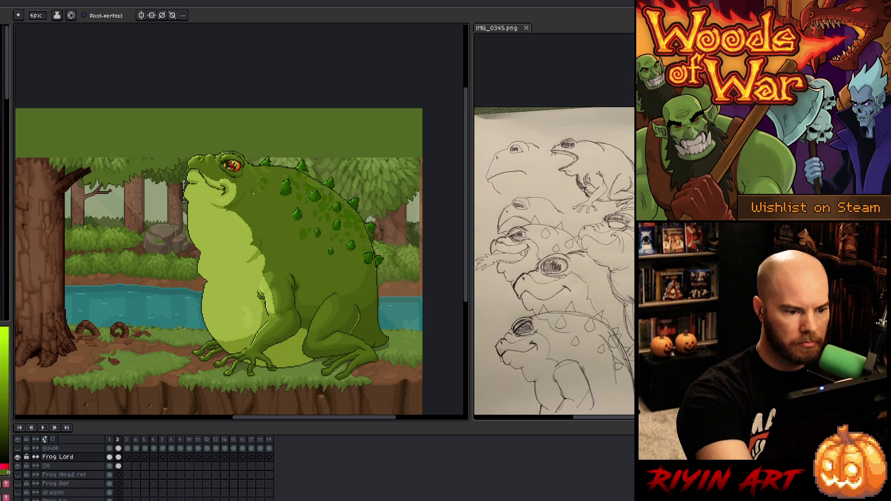
alt+click(227, 201)
Step: Draw a darker shading curve across the throat, redrawing it with a sampled darker green
drag(241, 226, 206, 213)
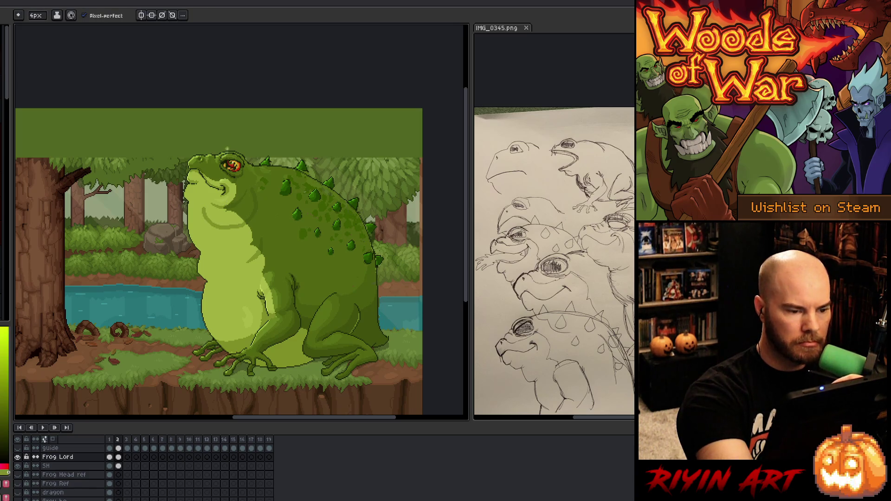
key(ctrl+z)
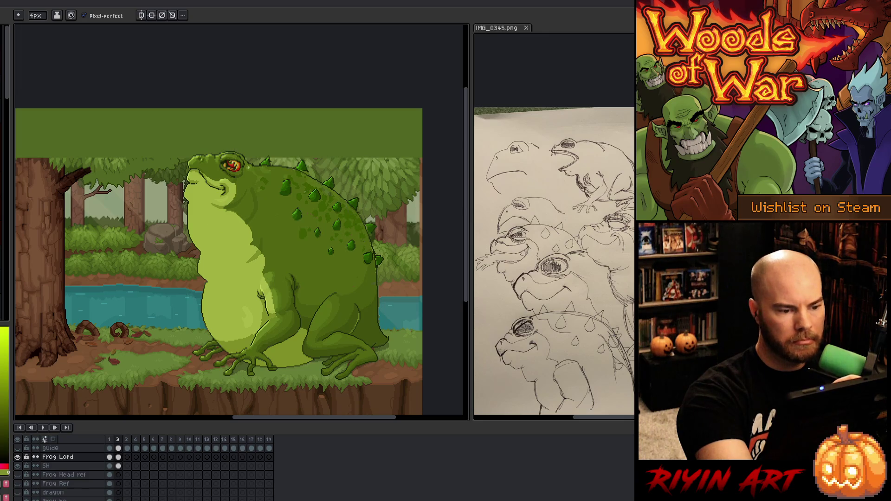
alt+click(234, 203)
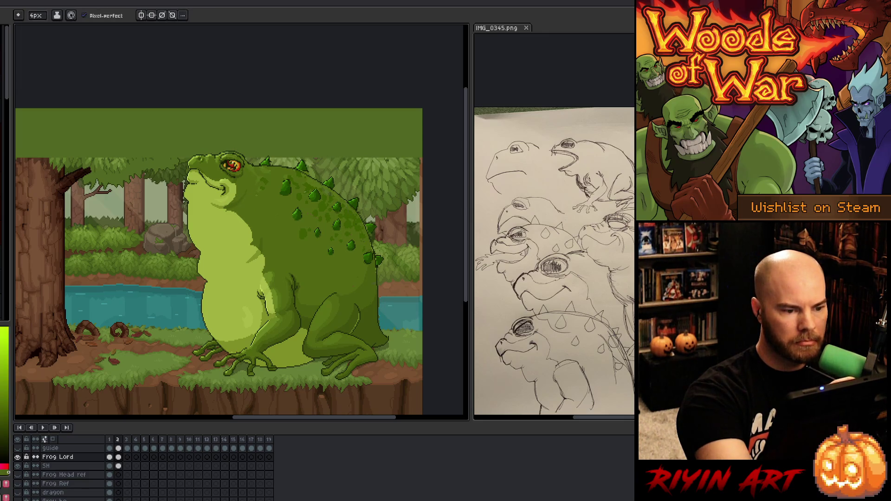
alt+click(228, 202)
drag(249, 238, 195, 207)
key(ctrl+z)
drag(250, 238, 198, 211)
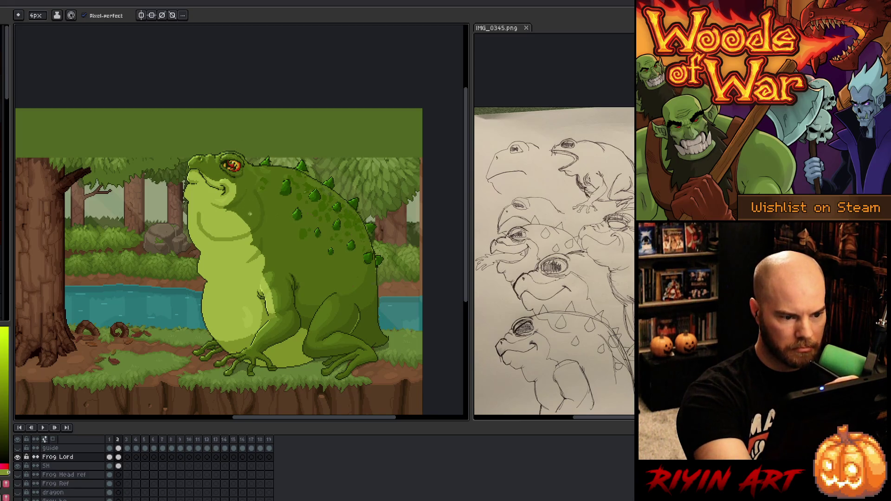
Step: Eyedrop a lighter yellow-green and other shading tones from the frog's body
alt+click(254, 210)
alt+click(238, 197)
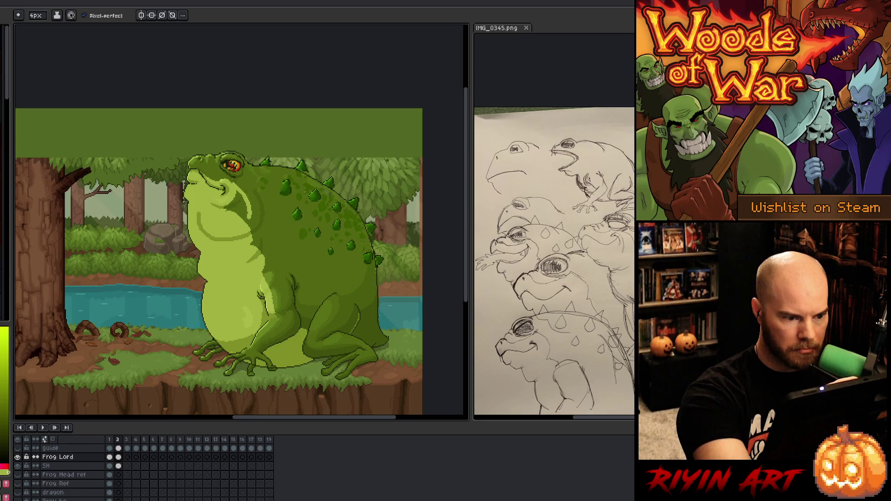
key(alt)
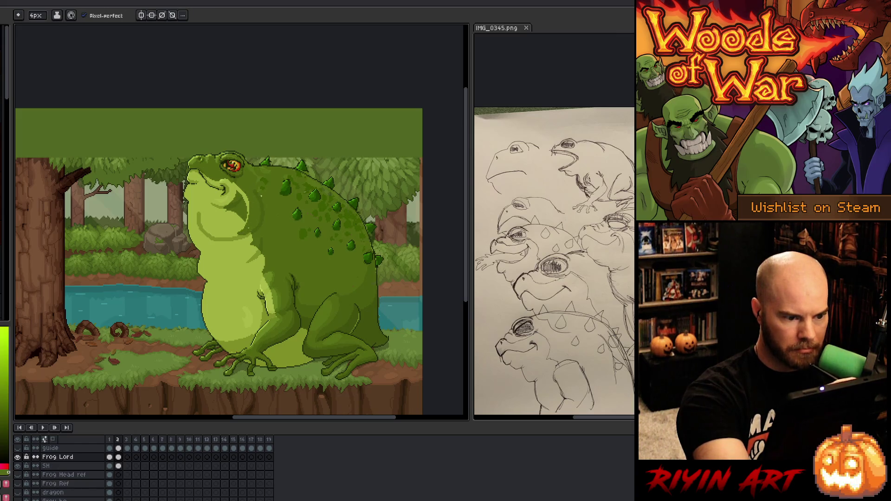
key(alt)
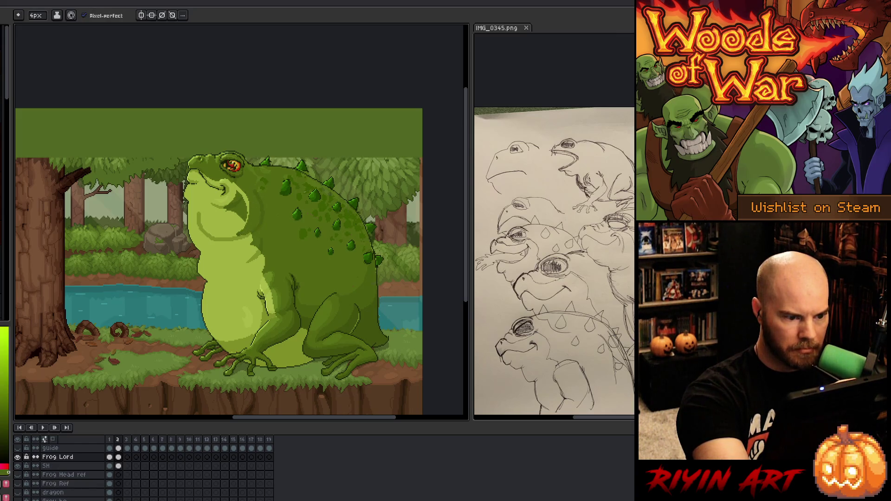
key(alt)
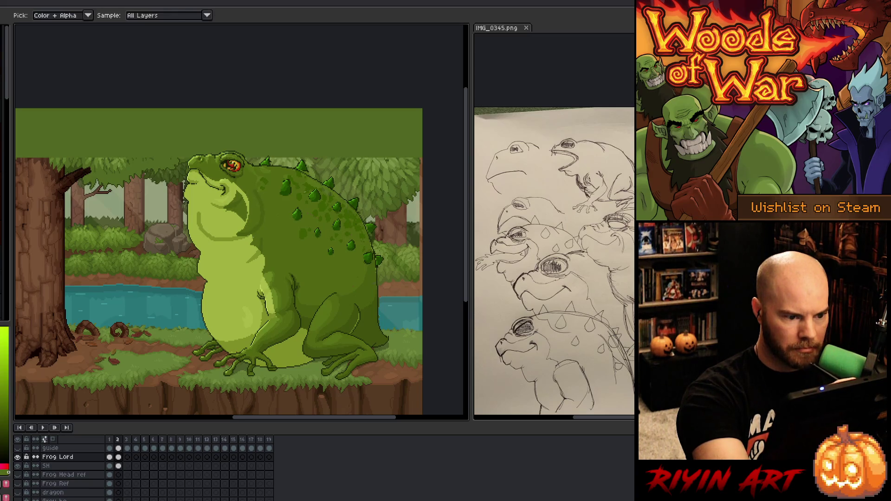
key(alt)
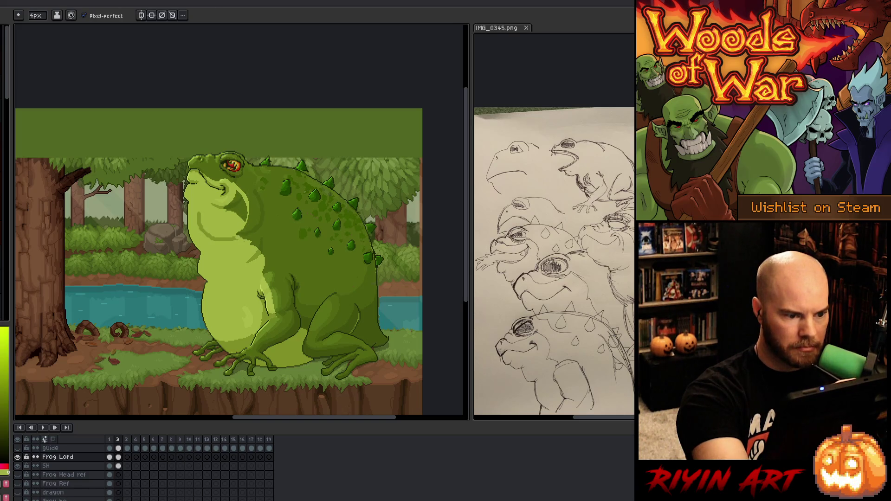
key(alt)
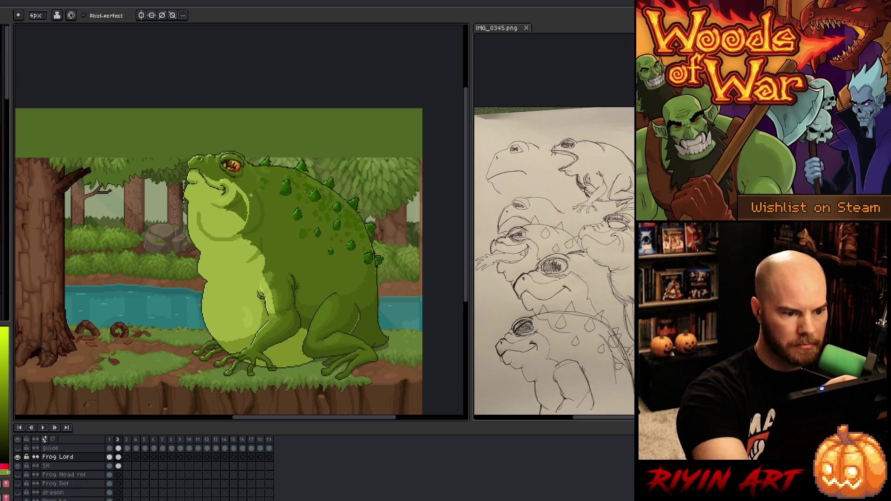
key(alt)
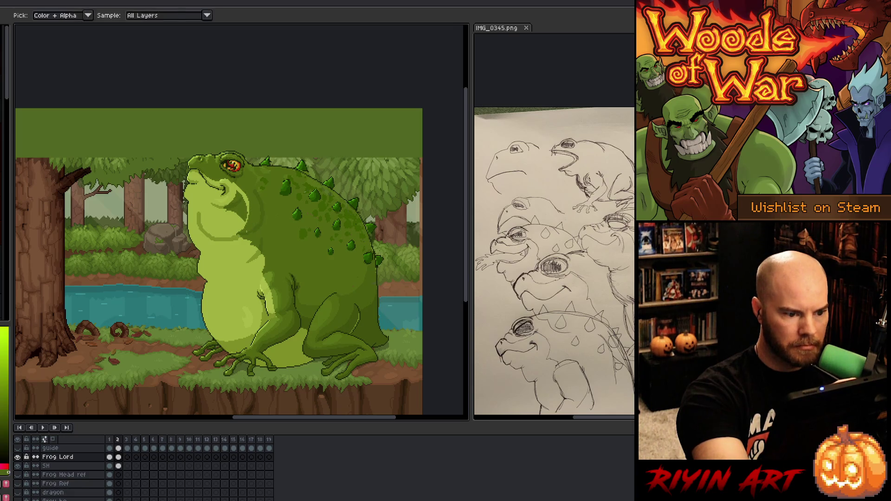
key(alt)
key(ctrl)
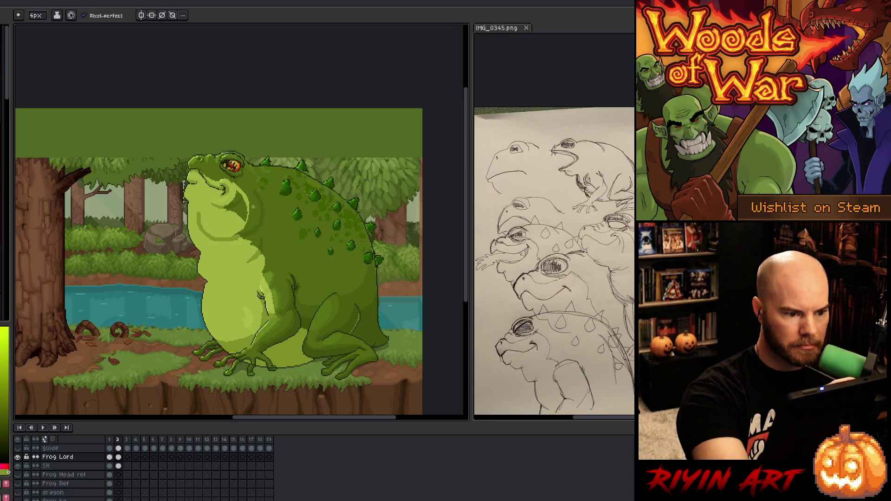
key(alt)
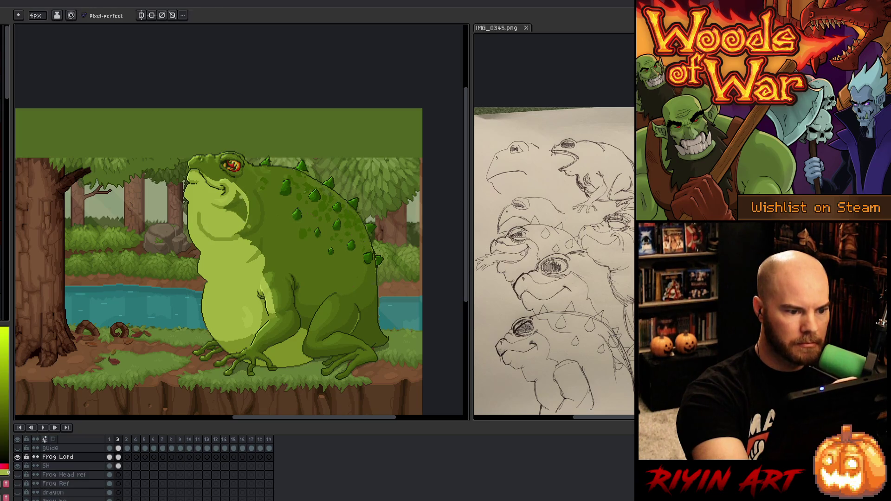
key(alt)
key(alt)
alt+click(247, 231)
key(alt)
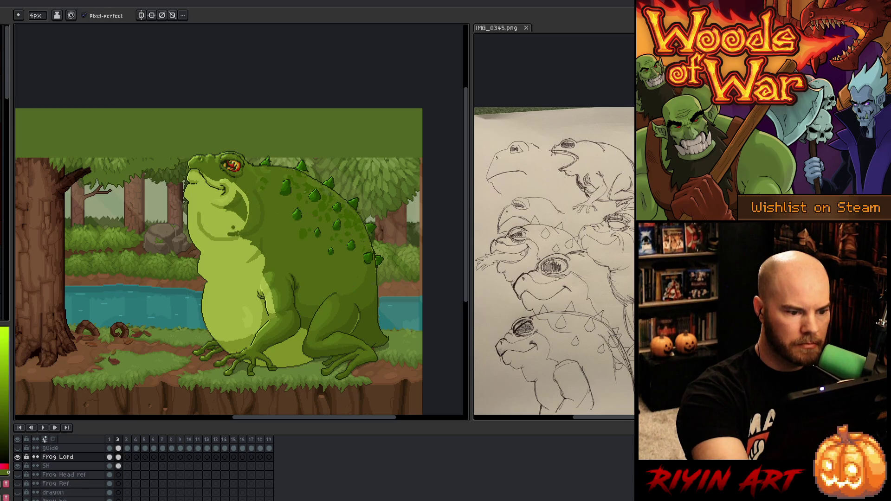
alt+click(235, 222)
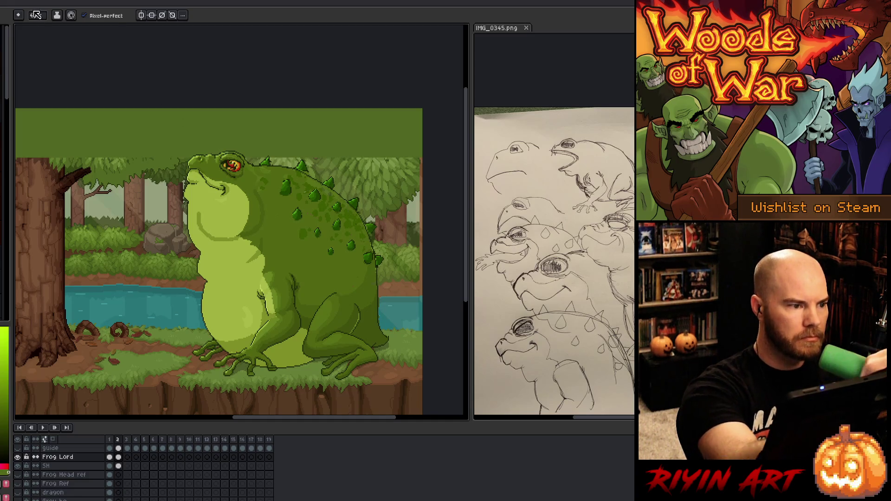
Step: Set the Pencil brush size to 1 px
drag(35, 16, 23, 56)
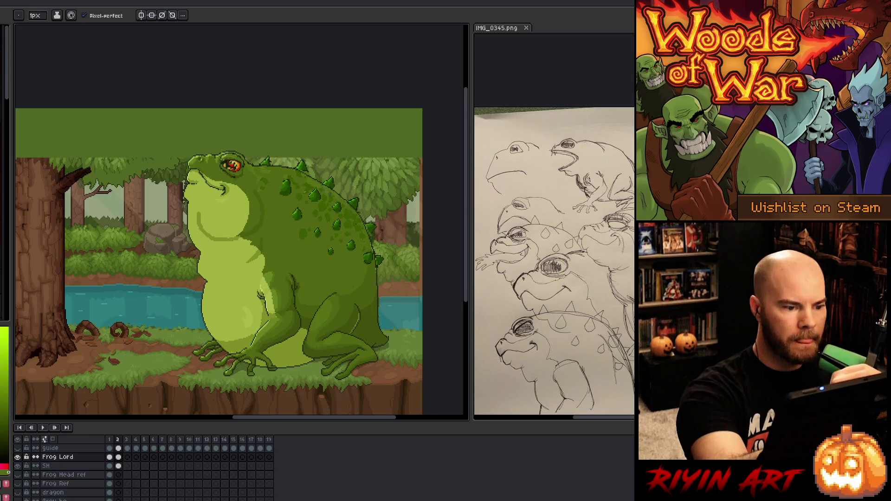
click(35, 16)
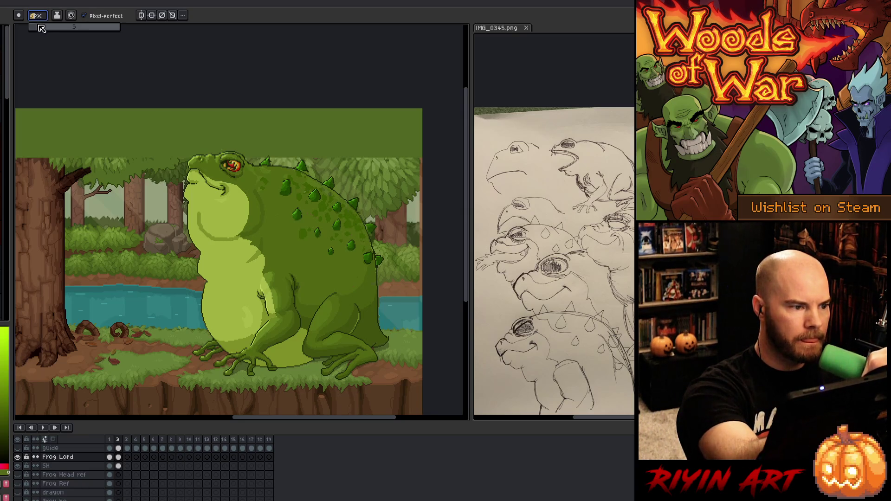
text(4)
key(Return)
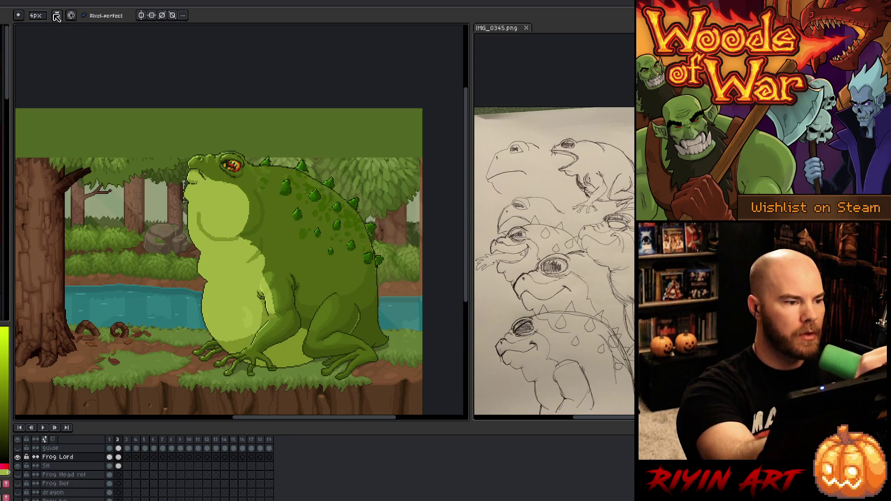
click(35, 16)
text(1)
key(Return)
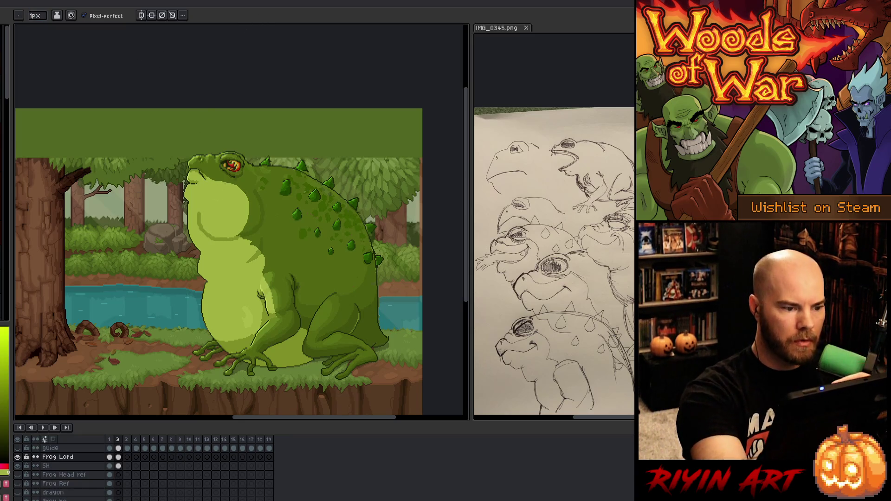
Step: Sample a dark chin green and try several dark shading strokes on the chin, undoing them
alt+click(192, 208)
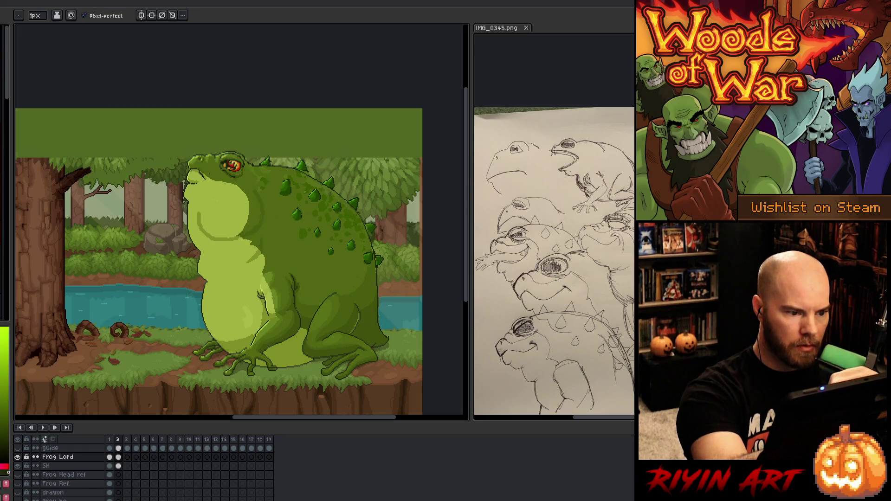
drag(202, 177, 222, 195)
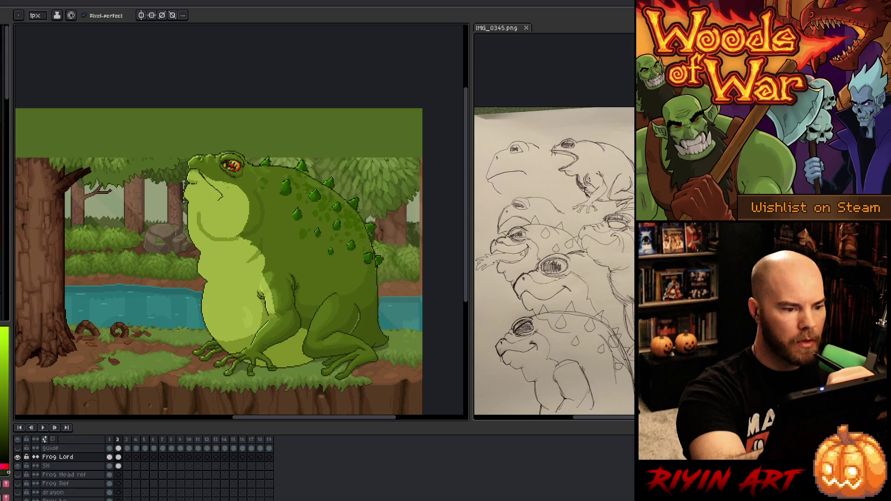
key(ctrl+z)
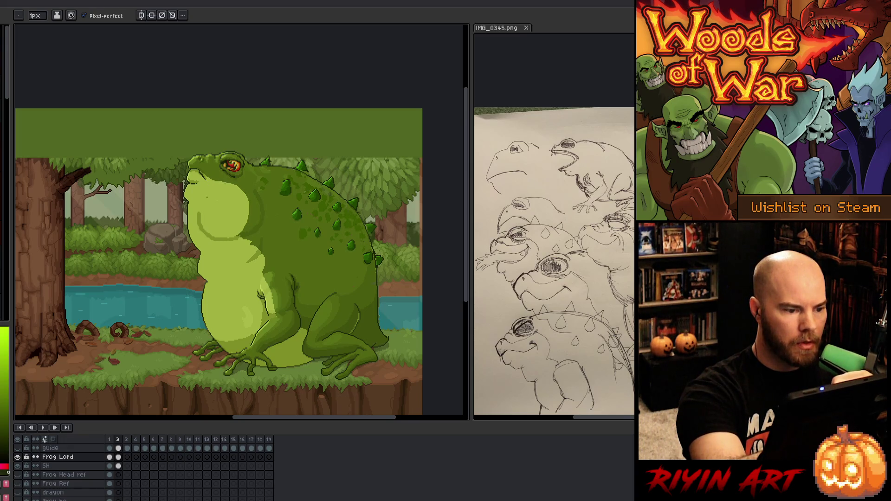
mouse_move(208, 197)
mouse_down()
mouse_move(223, 190)
mouse_move(212, 182)
mouse_up()
key(ctrl+z)
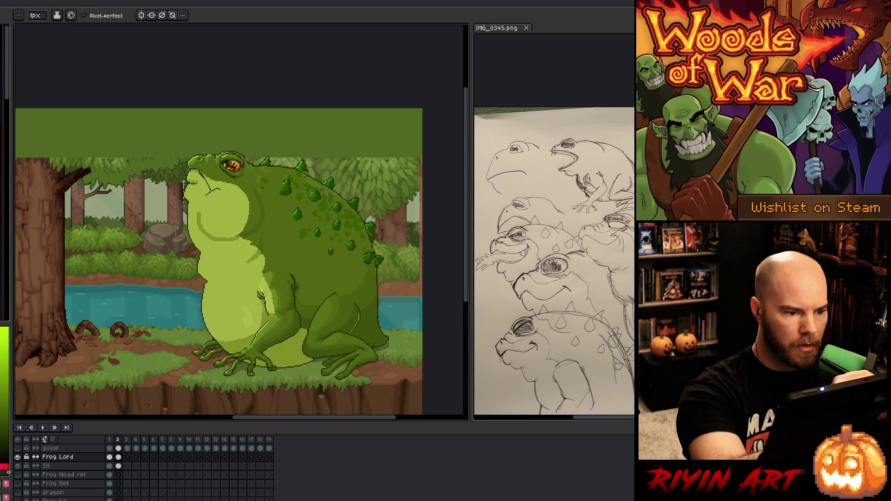
key(ctrl+z)
key(ctrl+z)
drag(206, 195, 213, 186)
key(ctrl+z)
key(ctrl+z)
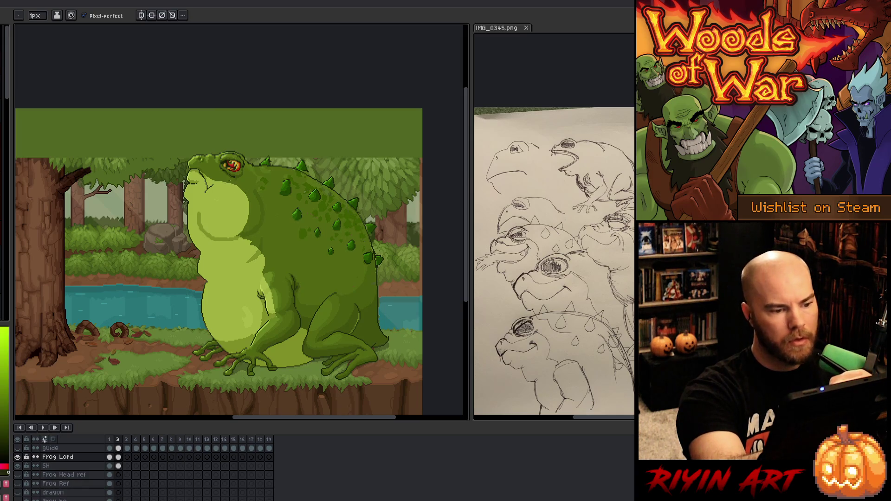
Step: With a 4 px brush and a sampled frog green, draw a dark stroke along the belly edge
alt+click(233, 185)
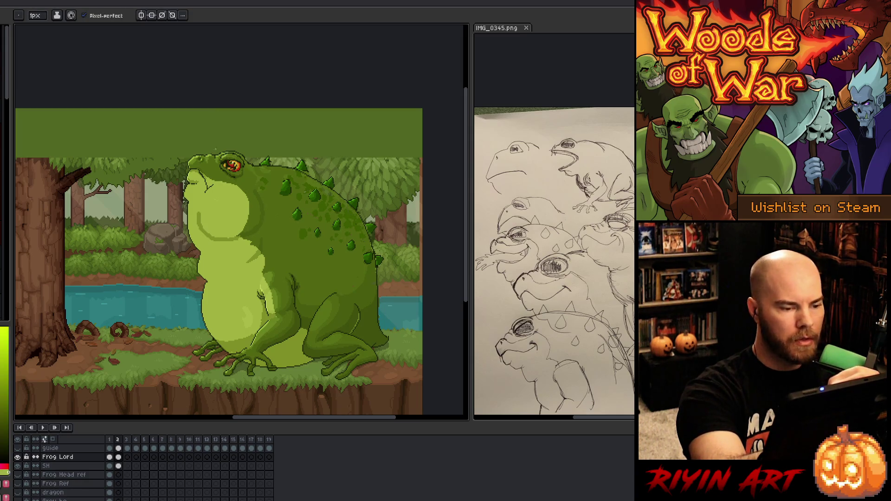
alt+click(216, 172)
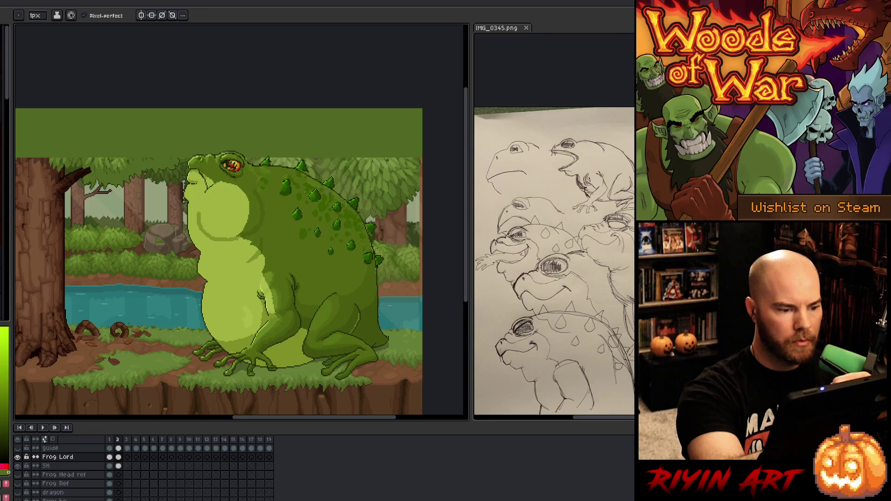
drag(38, 16, 43, 17)
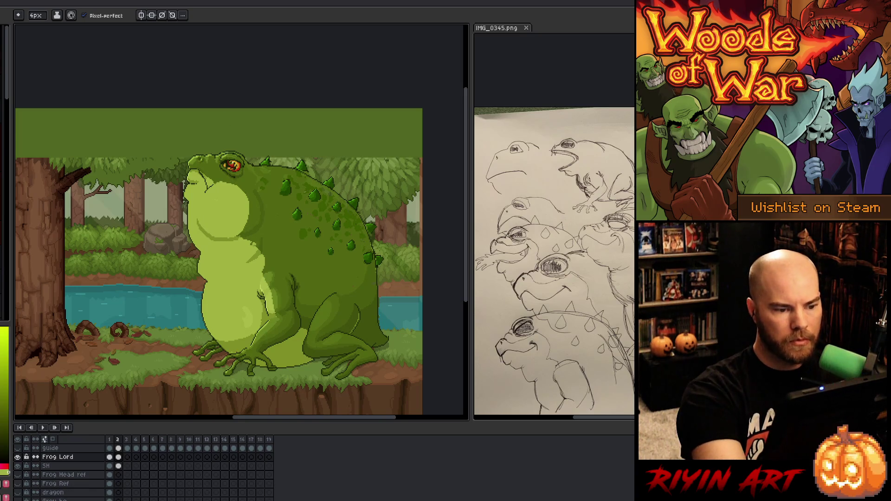
alt+click(240, 235)
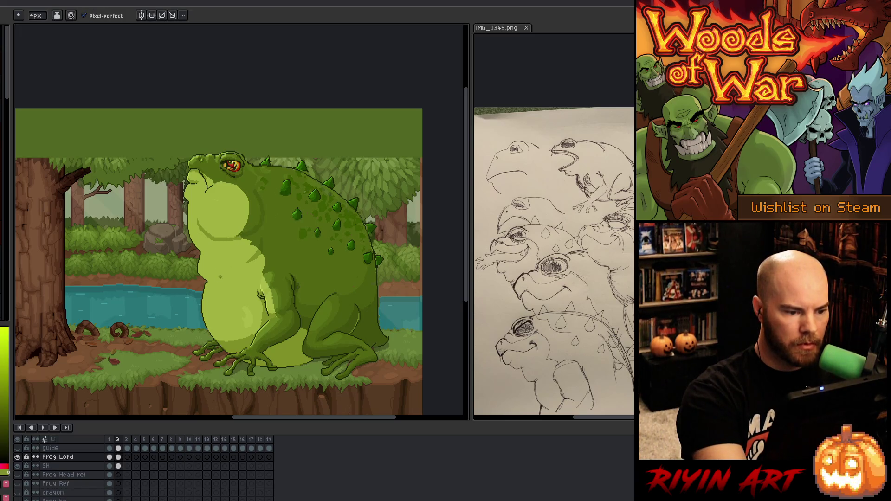
key(m)
drag(181, 170, 267, 343)
key(b)
mouse_move(196, 271)
mouse_down()
mouse_move(225, 282)
mouse_move(237, 266)
mouse_up()
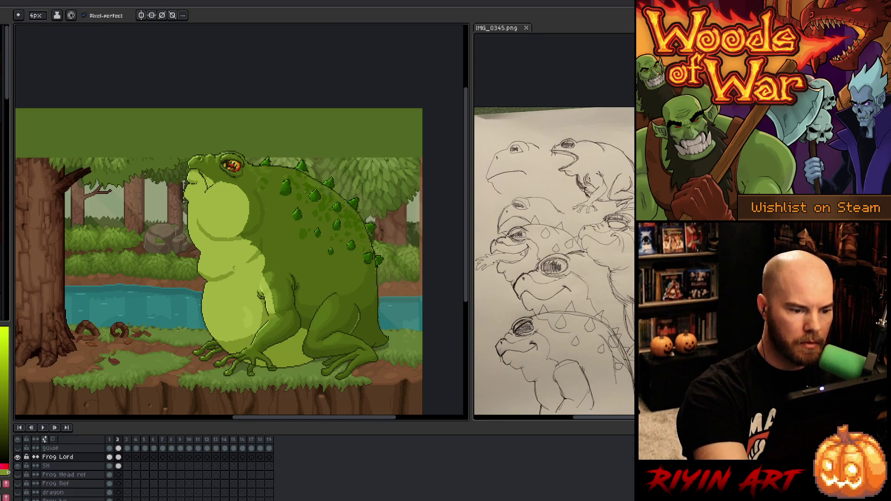